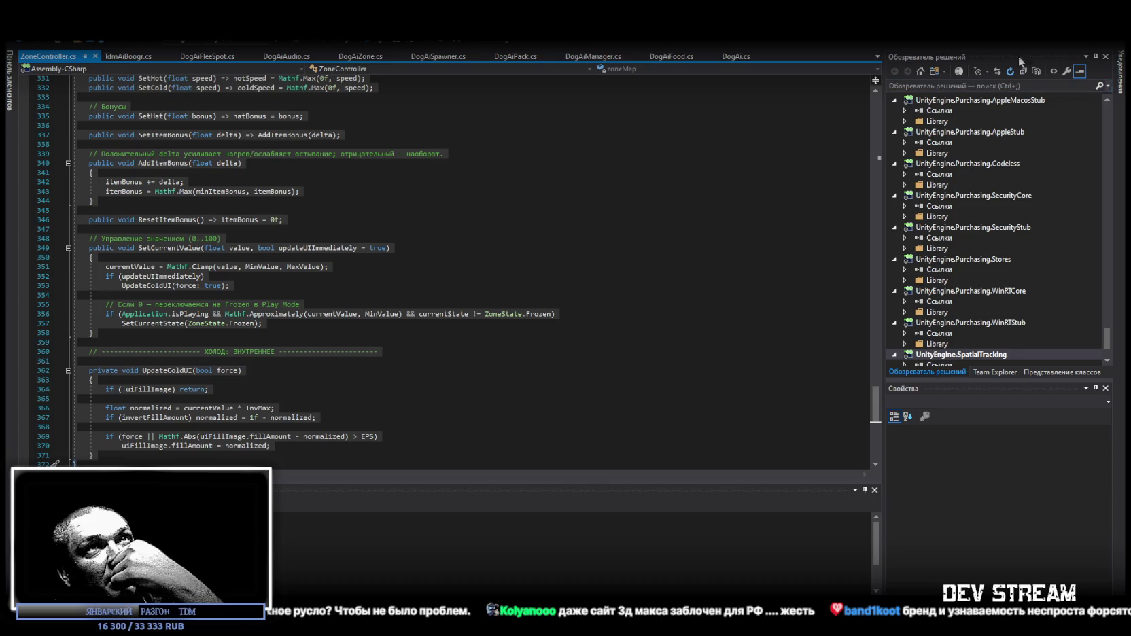
Switch from the ZoneController script in Visual Studio back to the Unity level scene.
{"action": "key", "text": "alt+Tab"}
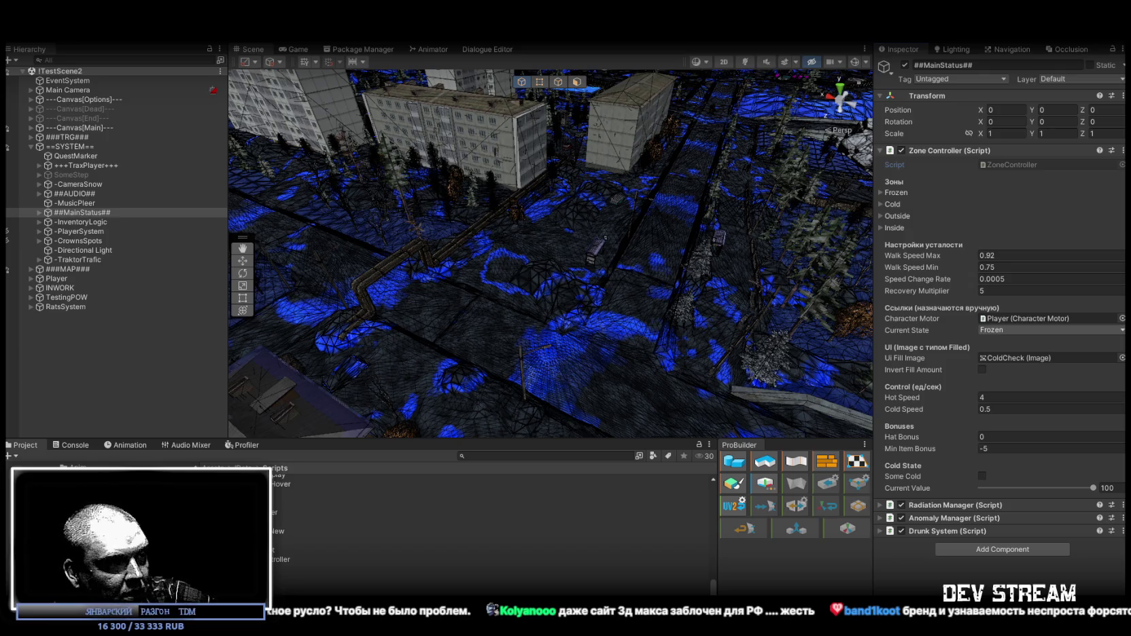
Orbit to the burning trash barrel, select it, and expand Trasher_fire (4), trash2 (4) and bakFire.
{"action": "mouse_move", "coordinate": [560, 320]}
{"action": "left_mouse_down"}
{"action": "mouse_move", "coordinate": [669, 308]}
{"action": "mouse_move", "coordinate": [651, 313]}
{"action": "mouse_move", "coordinate": [673, 282]}
{"action": "left_mouse_up"}
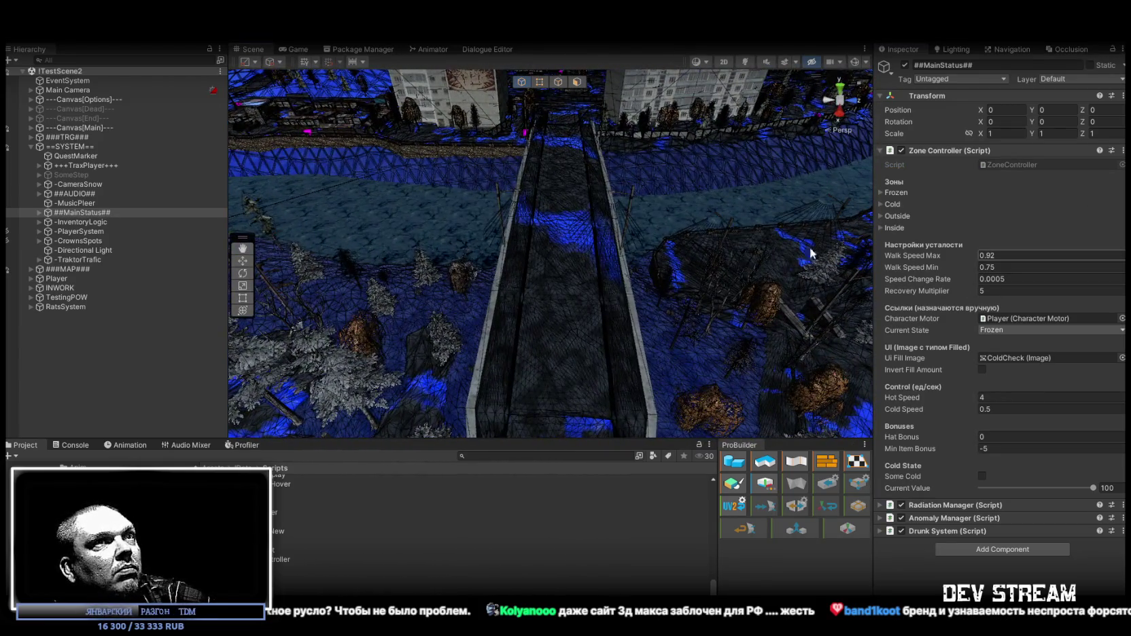
{"action": "mouse_move", "coordinate": [810, 253]}
{"action": "left_mouse_down"}
{"action": "mouse_move", "coordinate": [922, 230]}
{"action": "mouse_move", "coordinate": [885, 233]}
{"action": "mouse_move", "coordinate": [845, 264]}
{"action": "mouse_move", "coordinate": [682, 285]}
{"action": "mouse_move", "coordinate": [689, 237]}
{"action": "mouse_move", "coordinate": [604, 181]}
{"action": "left_mouse_up"}
{"action": "left_click", "coordinate": [586, 194]}
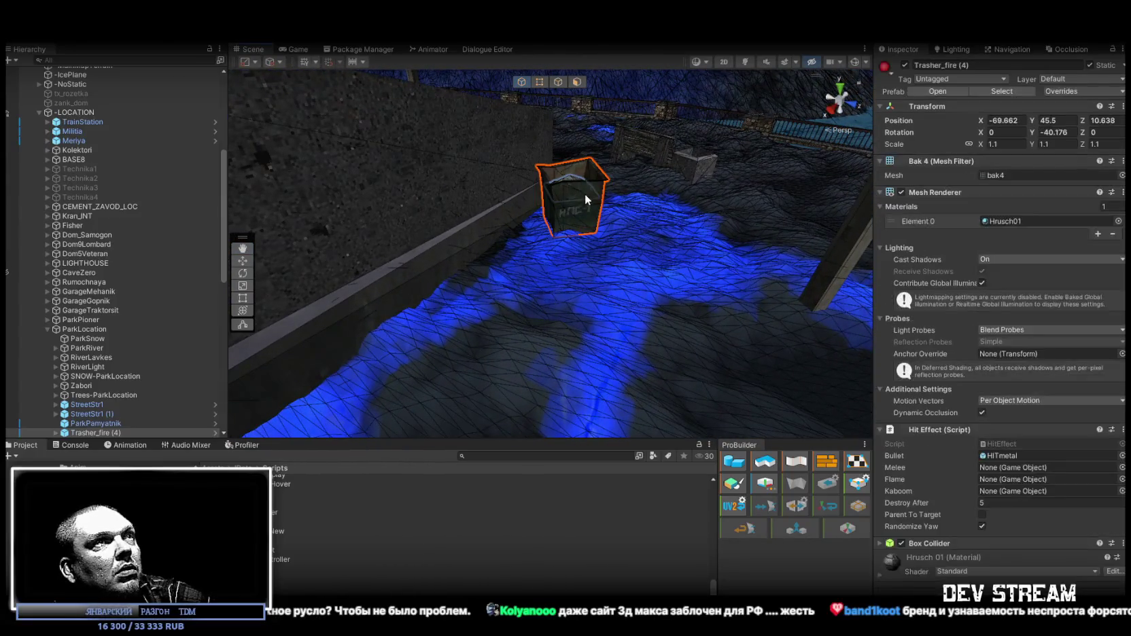
{"action": "left_click", "coordinate": [54, 362]}
{"action": "left_click", "coordinate": [86, 372]}
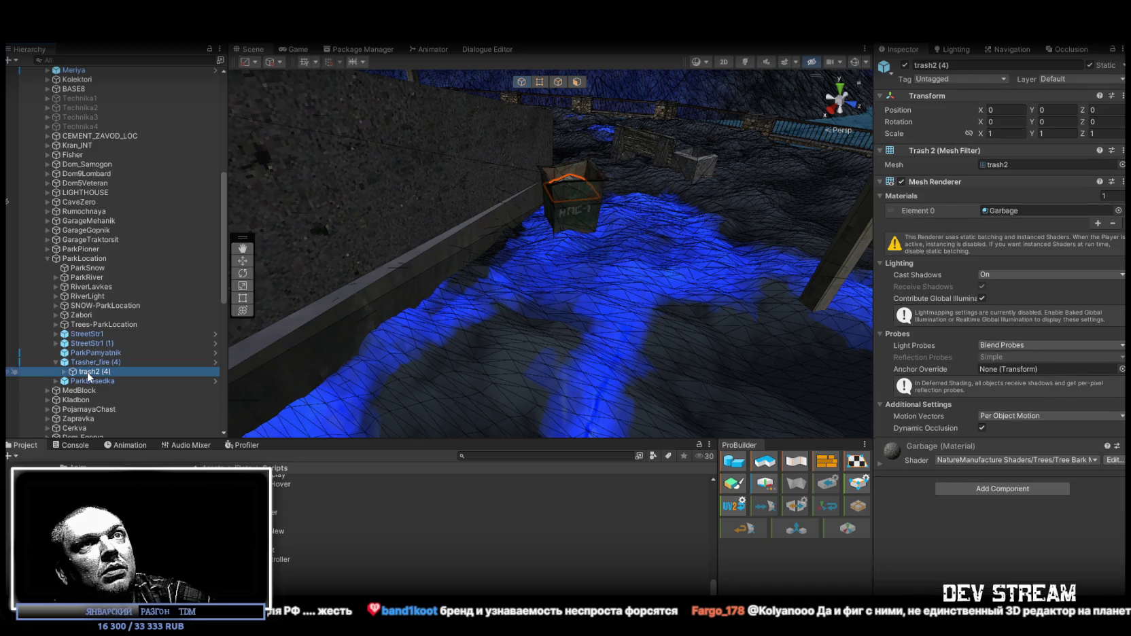
{"action": "key", "text": "Right"}
{"action": "left_click", "coordinate": [88, 381]}
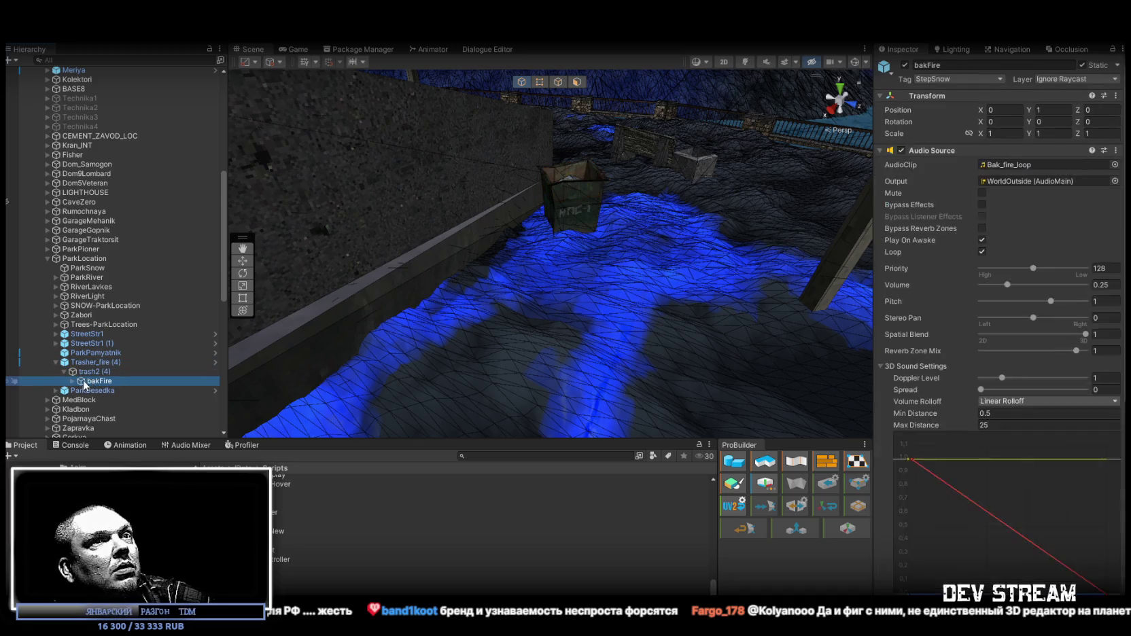
{"action": "left_click", "coordinate": [72, 382]}
Expand GroundFireYellow and inspect its particle layers and the FireLight light source.
{"action": "scroll", "coordinate": [112, 377], "scroll_direction": "down", "scroll_amount": 2}
{"action": "left_click", "coordinate": [108, 356]}
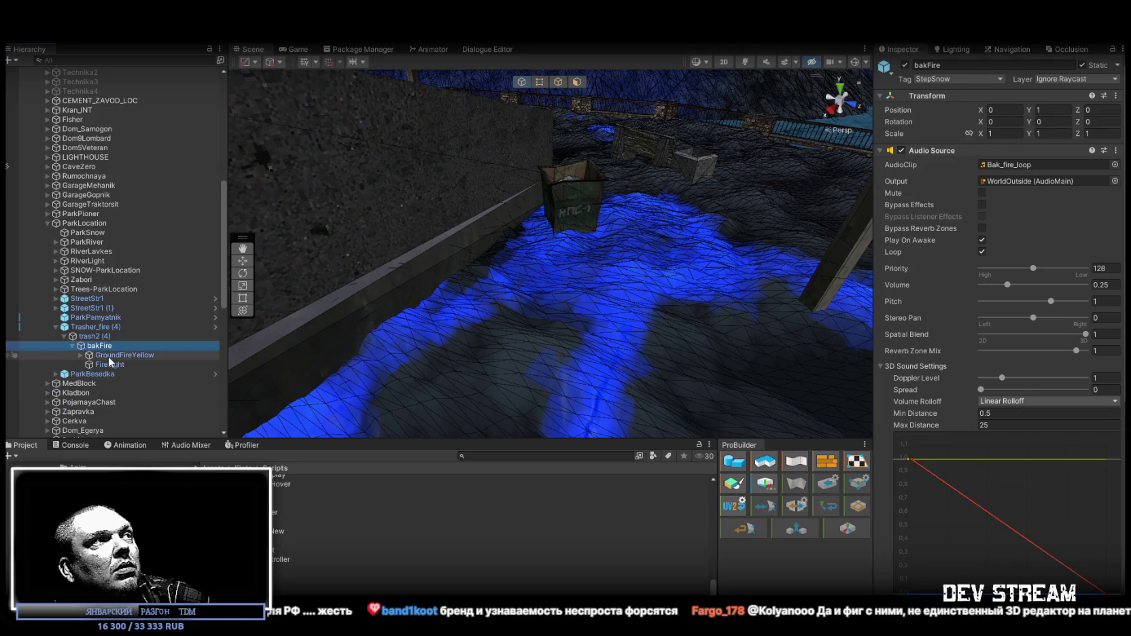
{"action": "scroll", "coordinate": [1017, 272], "scroll_direction": "down", "scroll_amount": 5}
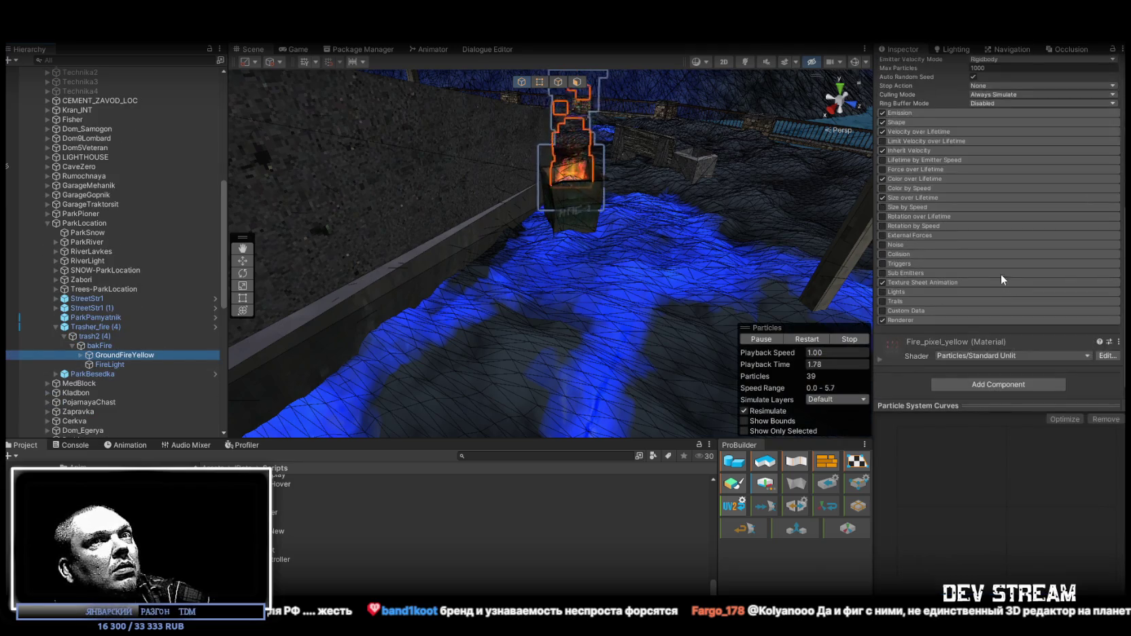
{"action": "left_click", "coordinate": [80, 355]}
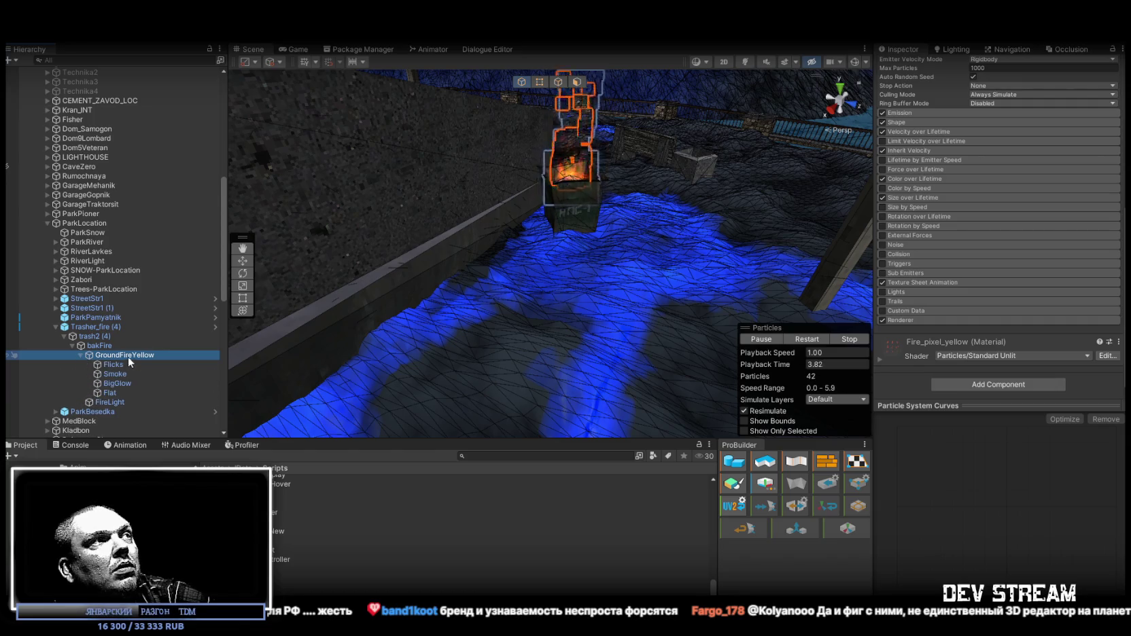
{"action": "left_click", "coordinate": [111, 401]}
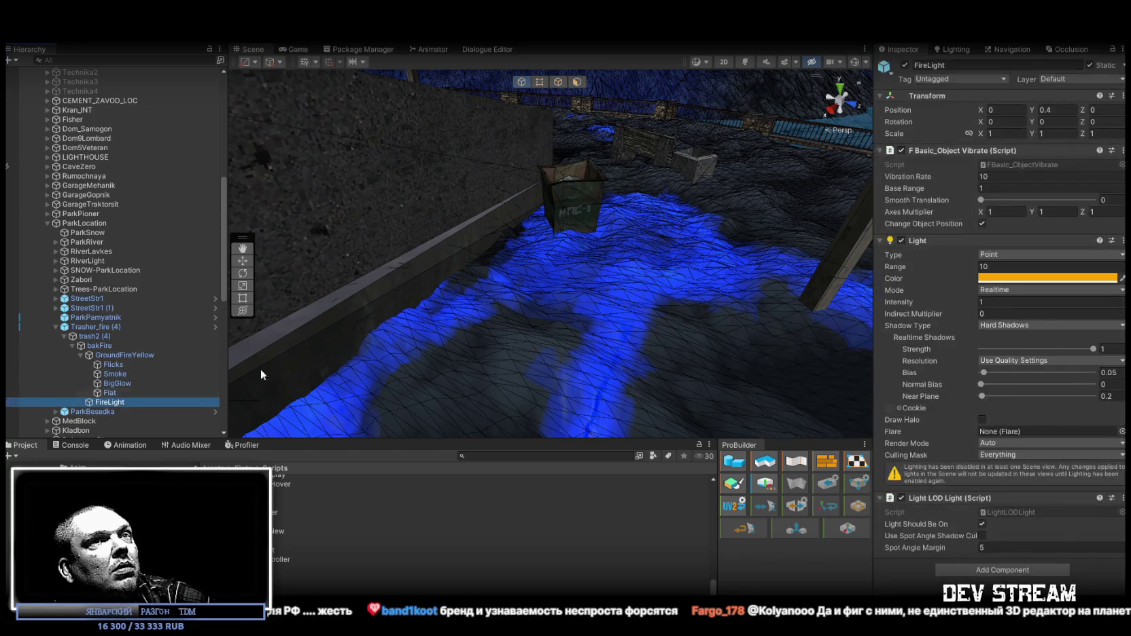
{"action": "left_click", "coordinate": [110, 357]}
Inspect bakFire's looping fire audio and the Trasher_fire (4) barrel's Box Collider settings.
{"action": "left_click", "coordinate": [100, 345]}
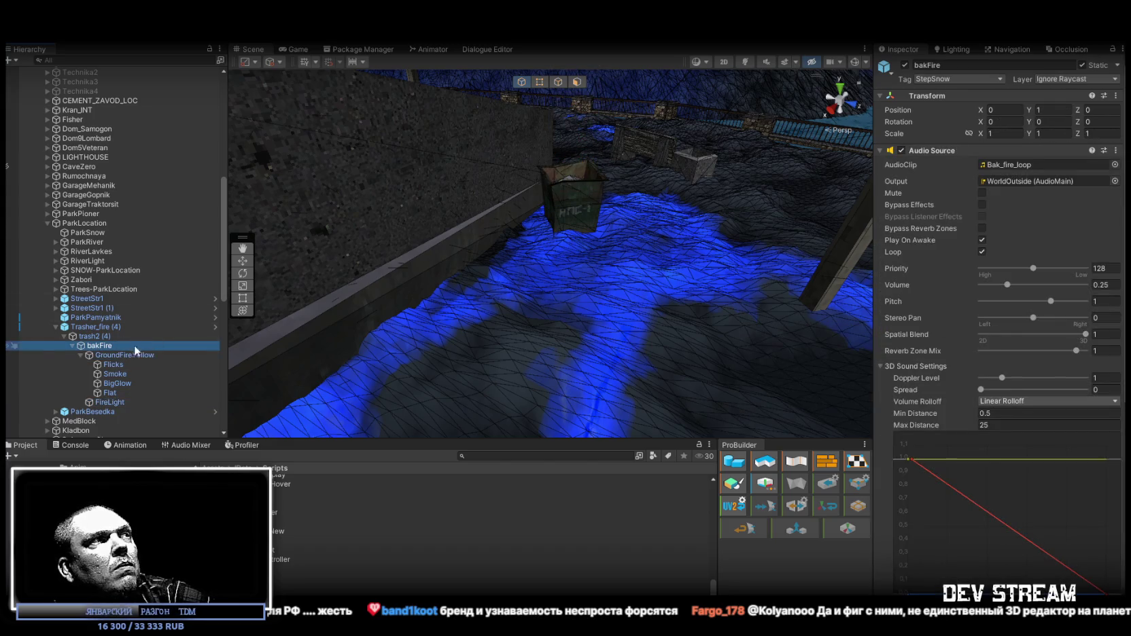
{"action": "left_click", "coordinate": [105, 336]}
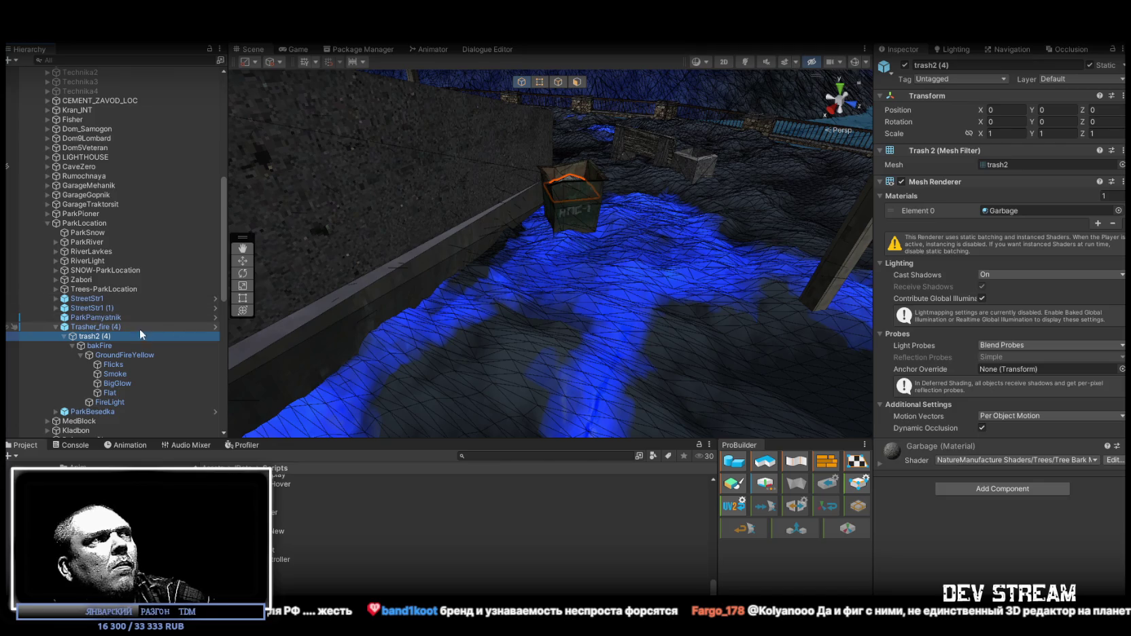
{"action": "left_click", "coordinate": [108, 327]}
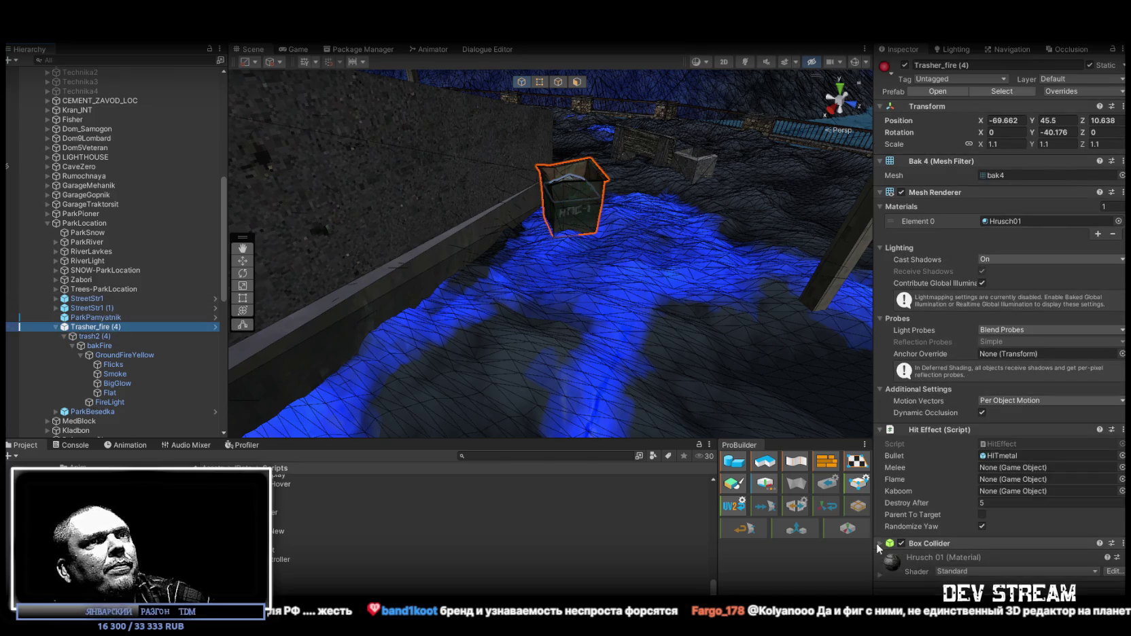
{"action": "left_click", "coordinate": [881, 543]}
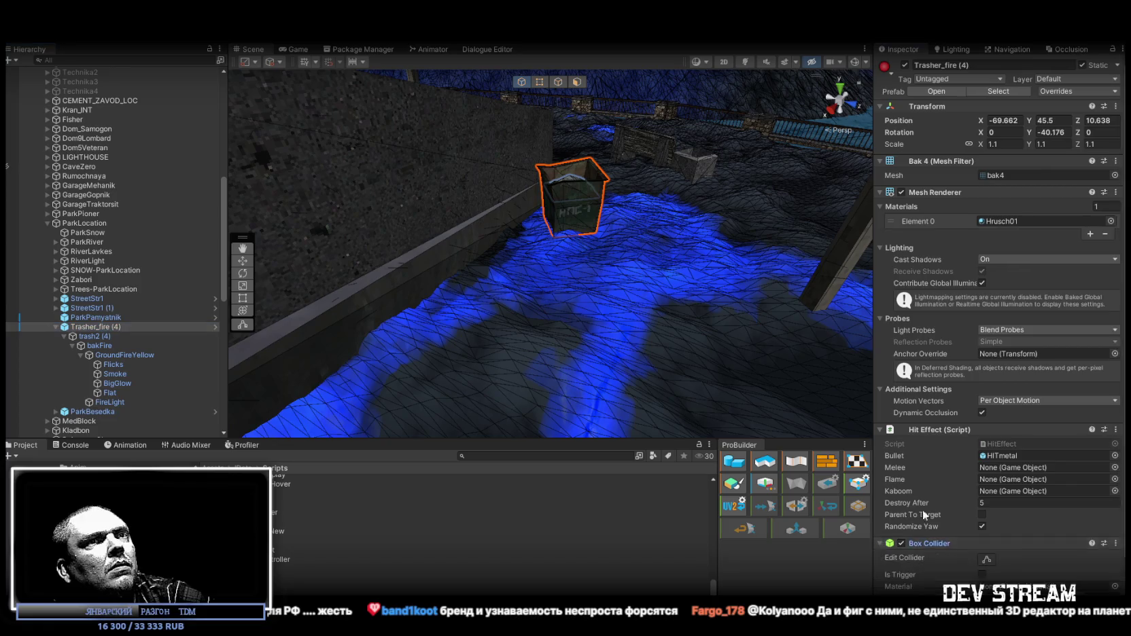
{"action": "scroll", "coordinate": [931, 510], "scroll_direction": "down", "scroll_amount": 3}
{"action": "left_click", "coordinate": [113, 354]}
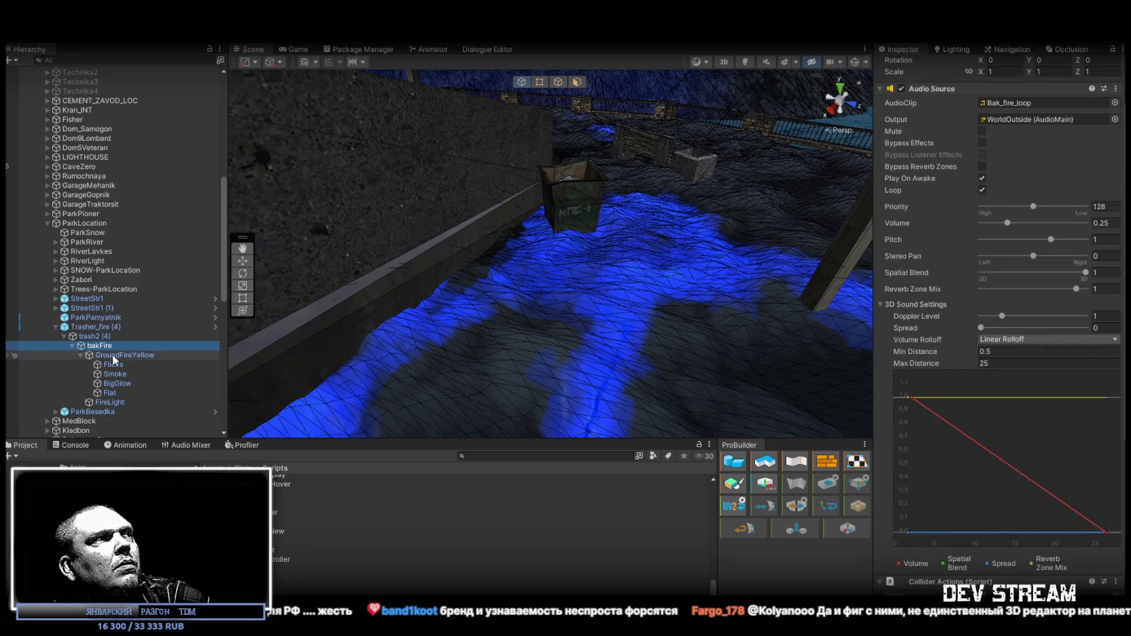
{"action": "scroll", "coordinate": [904, 266], "scroll_direction": "up", "scroll_amount": 2}
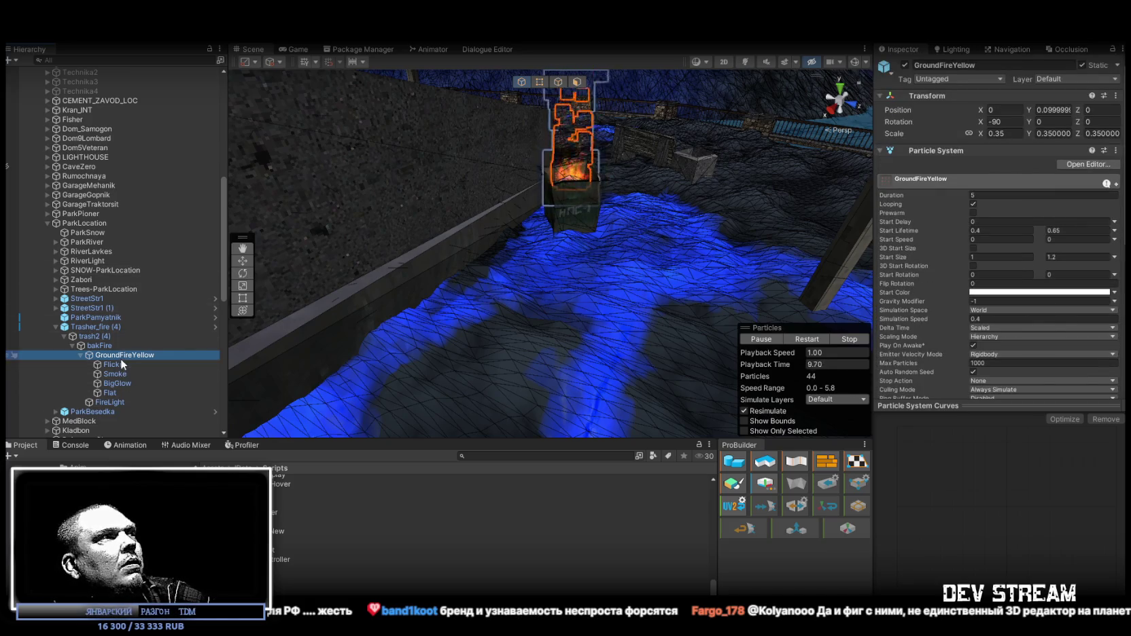
Step through trash2 (4) and Trasher_fire (4) to reach bakFire's Collider Actions trigger events.
{"action": "left_click", "coordinate": [86, 336]}
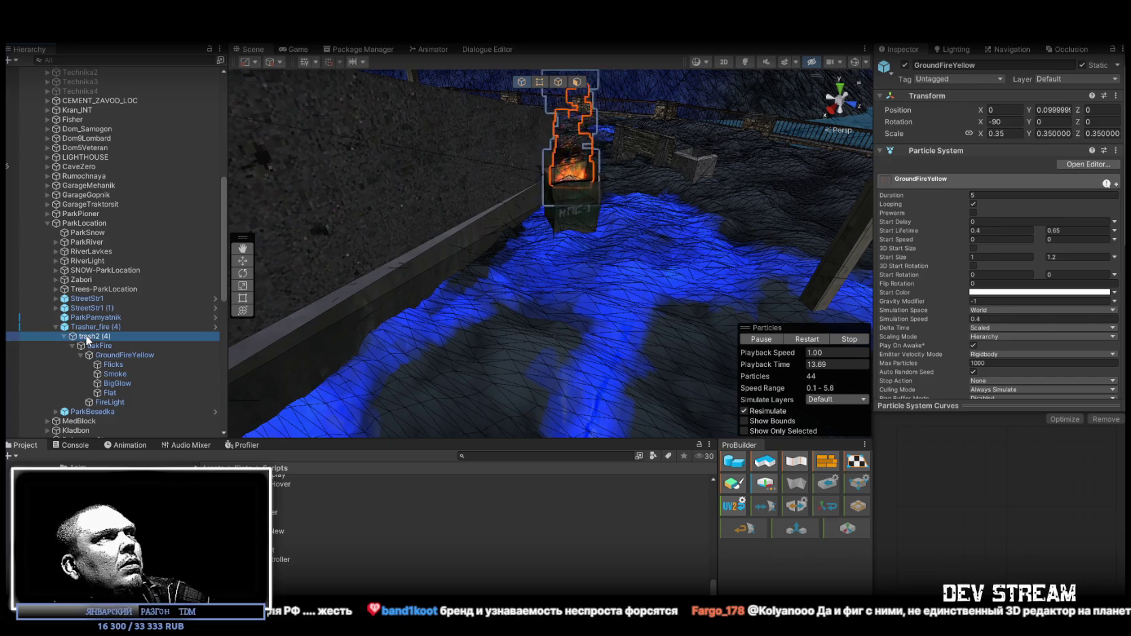
{"action": "left_click", "coordinate": [91, 327]}
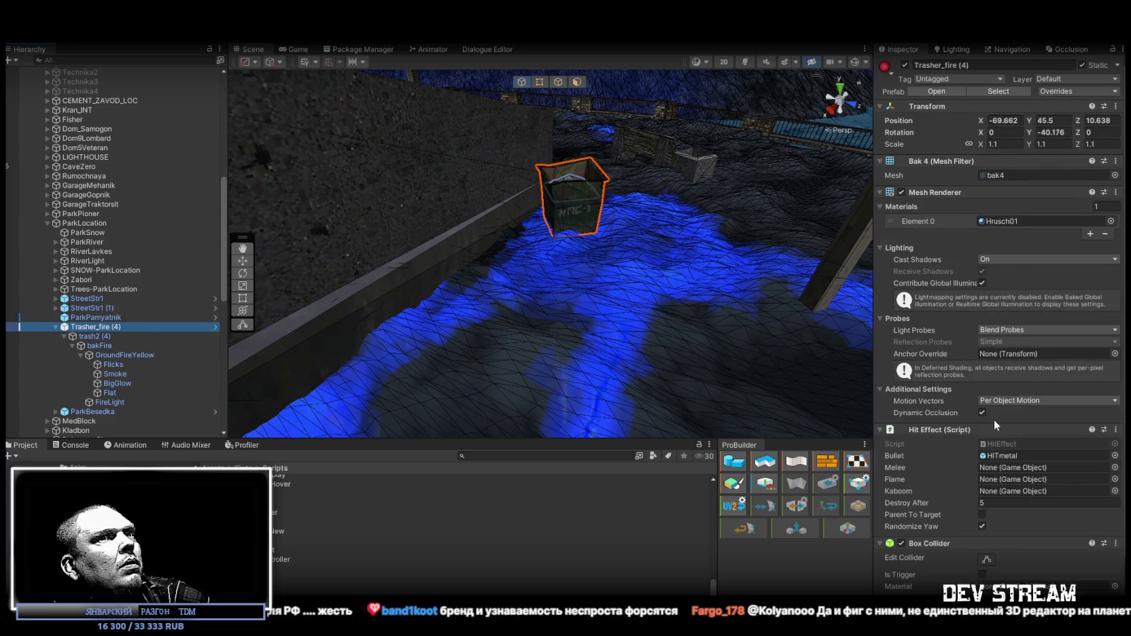
{"action": "scroll", "coordinate": [989, 428], "scroll_direction": "down", "scroll_amount": 2}
{"action": "left_click", "coordinate": [94, 337]}
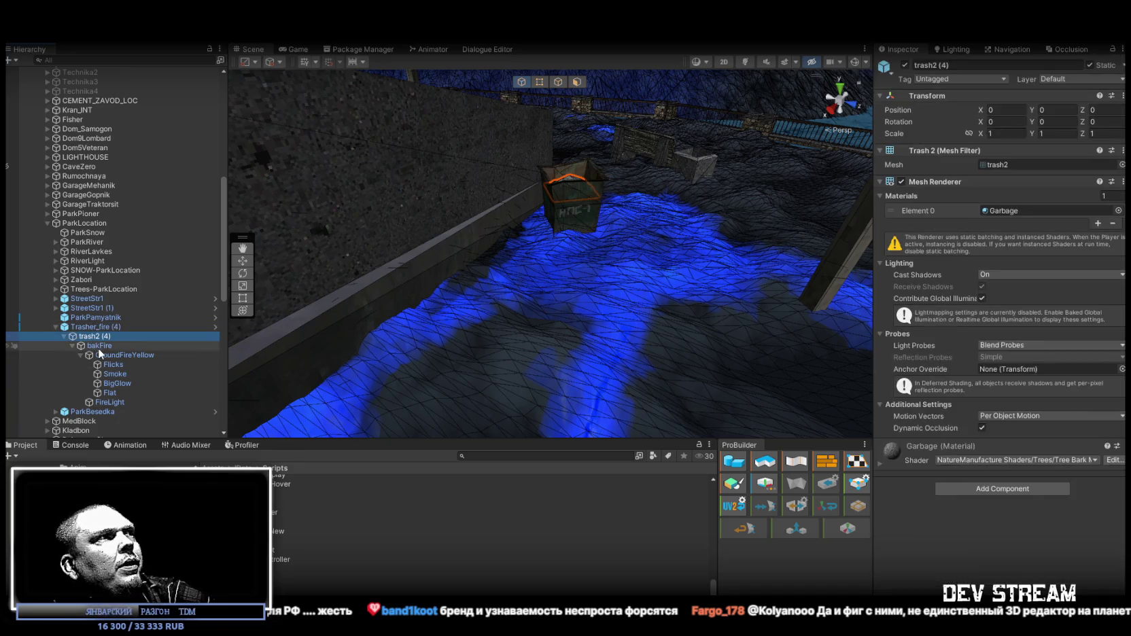
{"action": "left_click", "coordinate": [97, 347]}
{"action": "scroll", "coordinate": [986, 408], "scroll_direction": "down", "scroll_amount": 5}
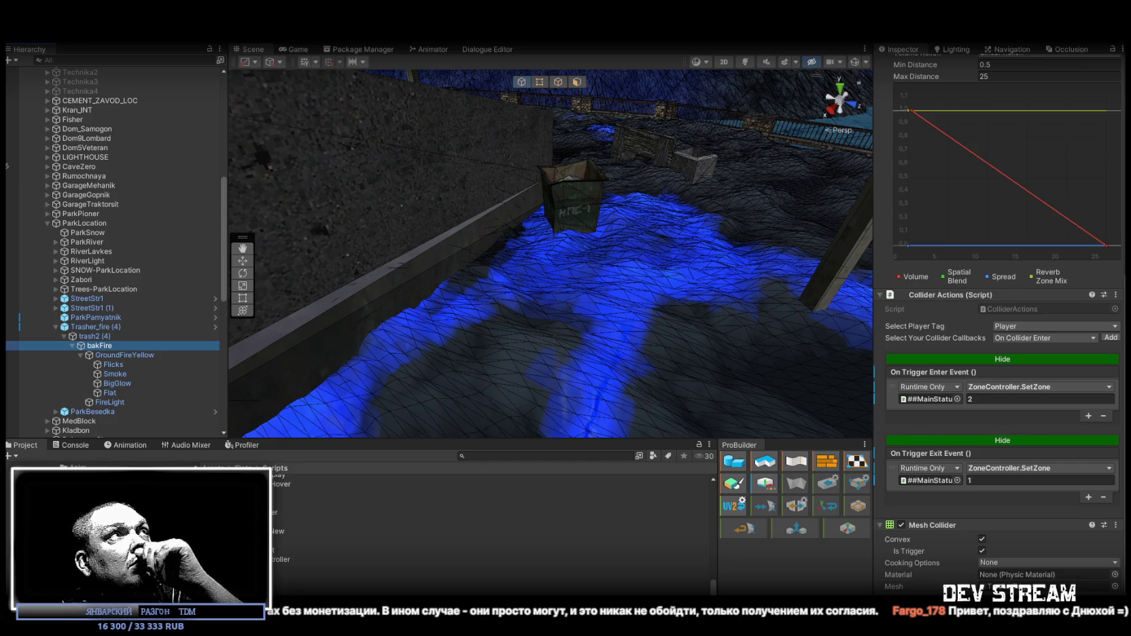
{"action": "key", "text": "alt+f"}
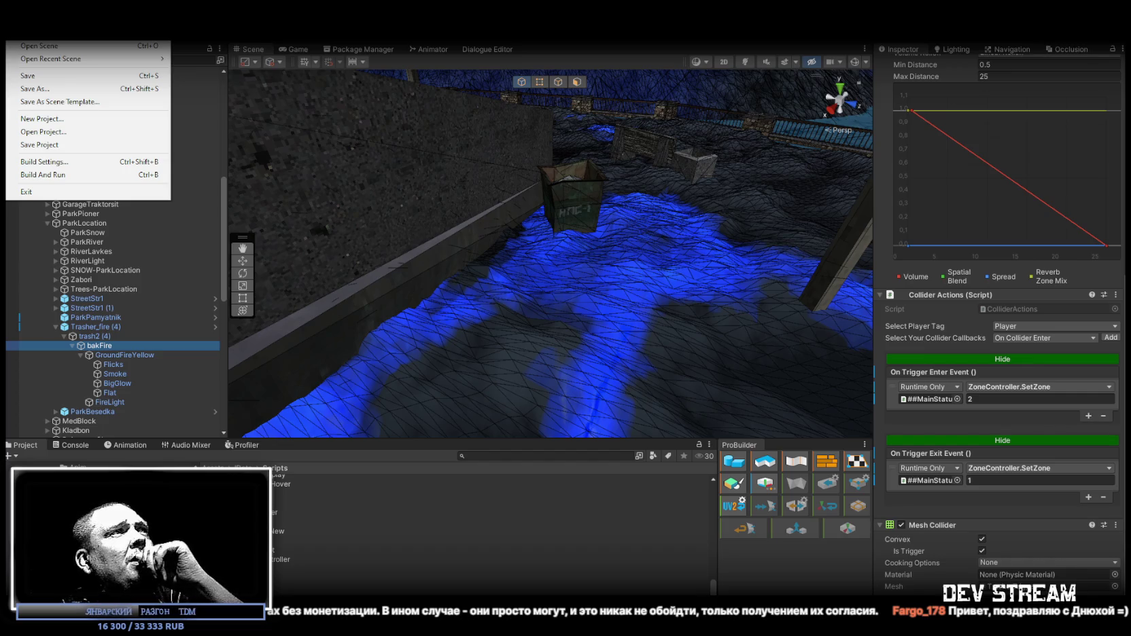
{"action": "key", "text": "Right"}
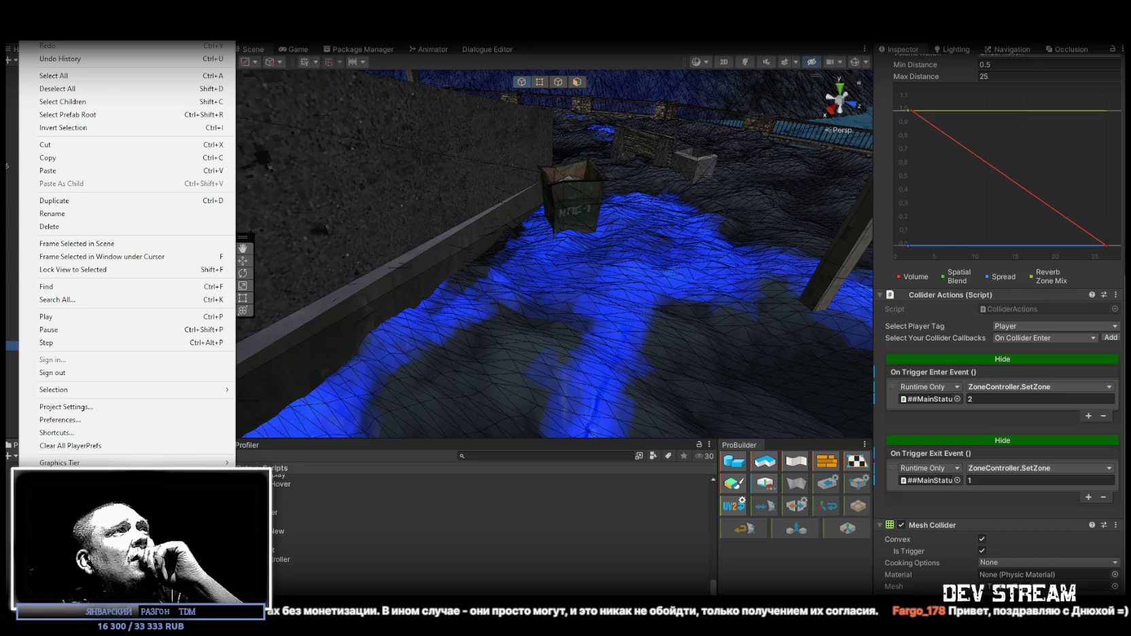
{"action": "key", "text": "Left"}
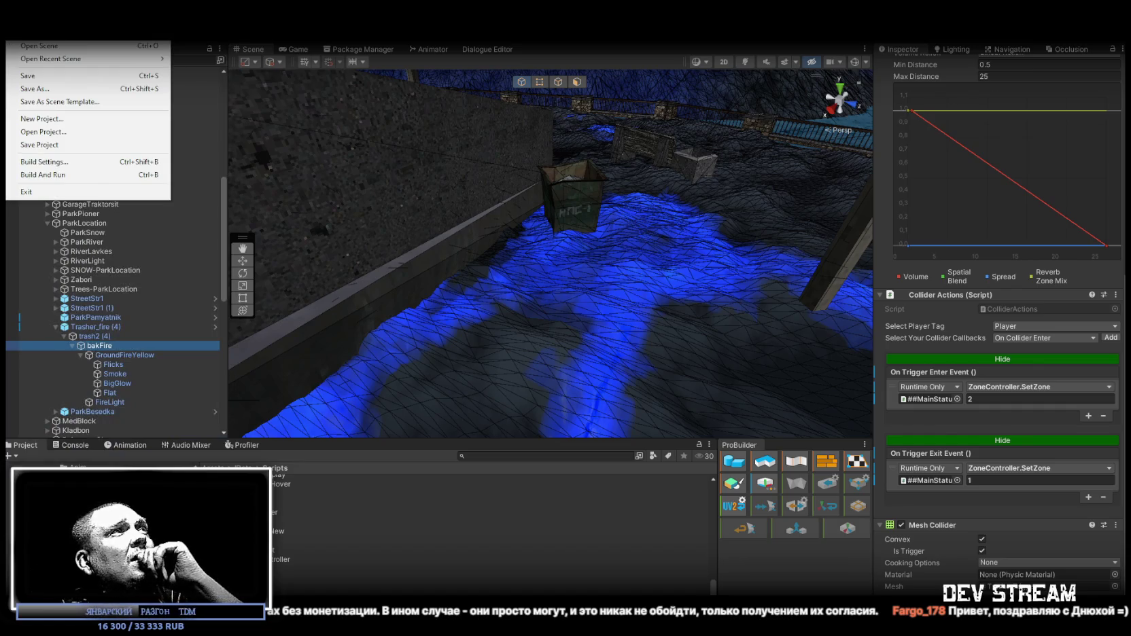
{"action": "key", "text": "Right"}
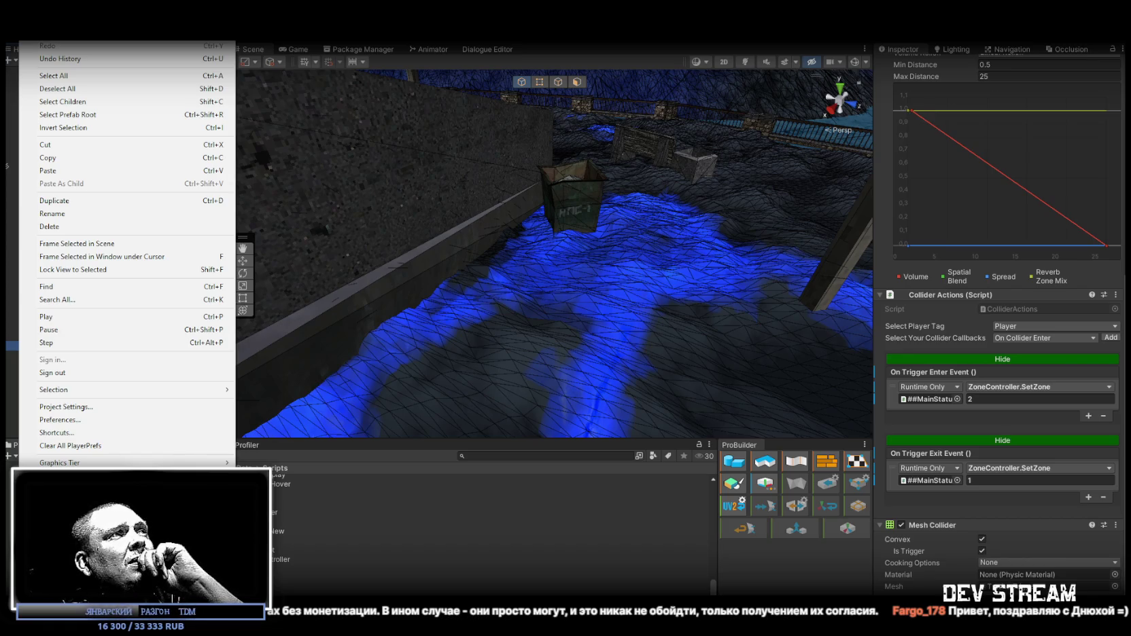
{"action": "left_click", "coordinate": [107, 413]}
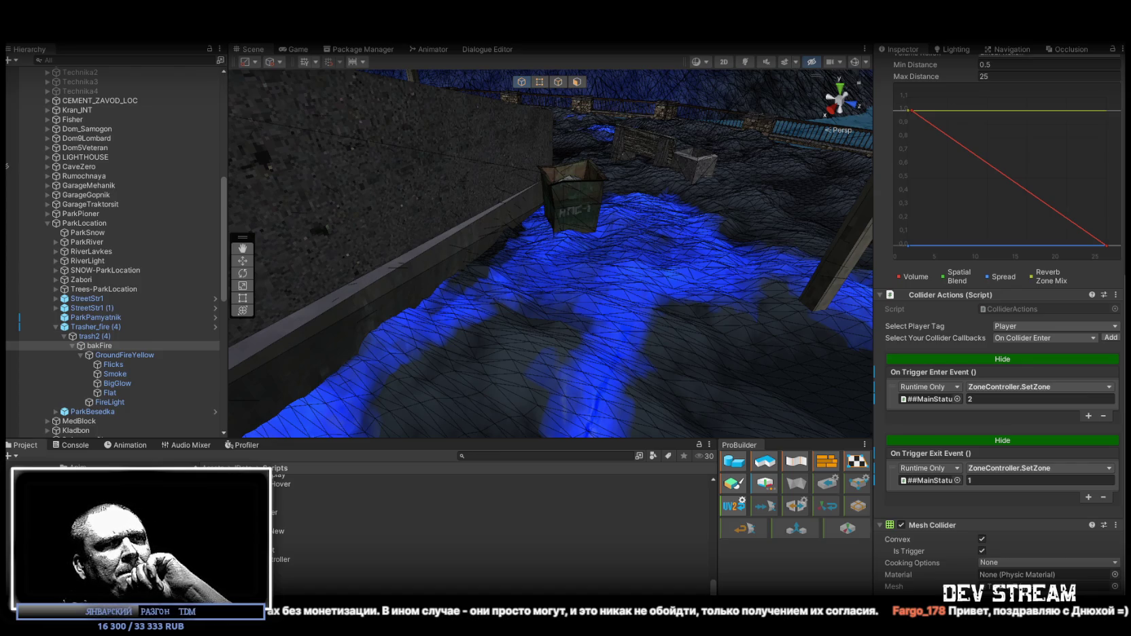
{"action": "left_click", "coordinate": [99, 345]}
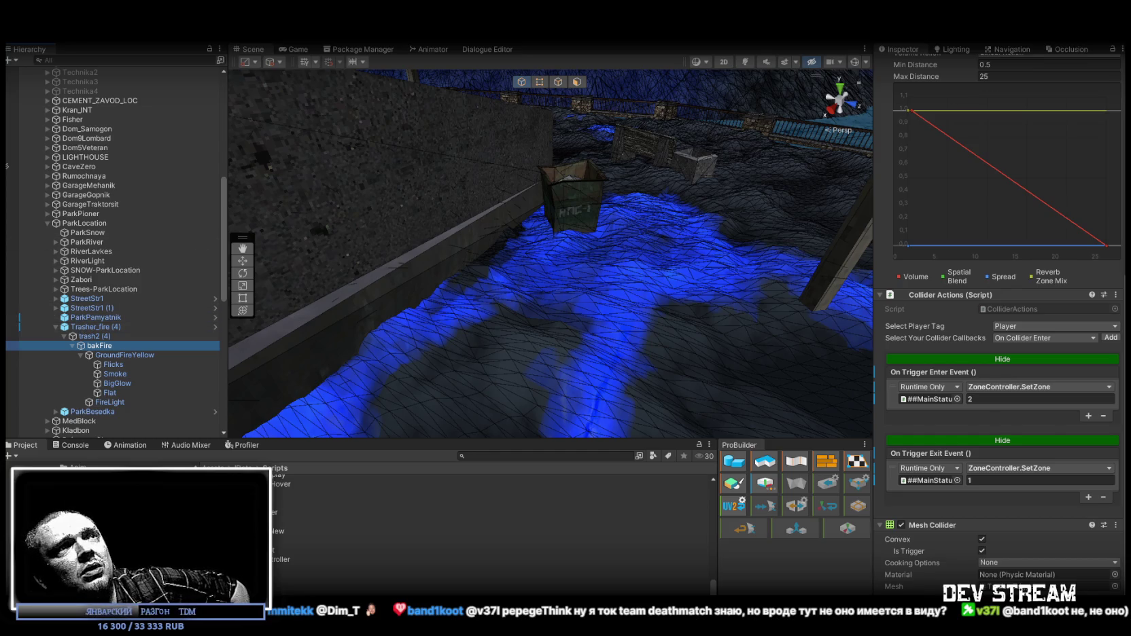
Orbit the scene camera around the fire barrel area.
{"action": "mouse_move", "coordinate": [526, 224]}
{"action": "left_mouse_down"}
{"action": "mouse_move", "coordinate": [591, 197]}
{"action": "mouse_move", "coordinate": [579, 198]}
{"action": "left_mouse_up"}
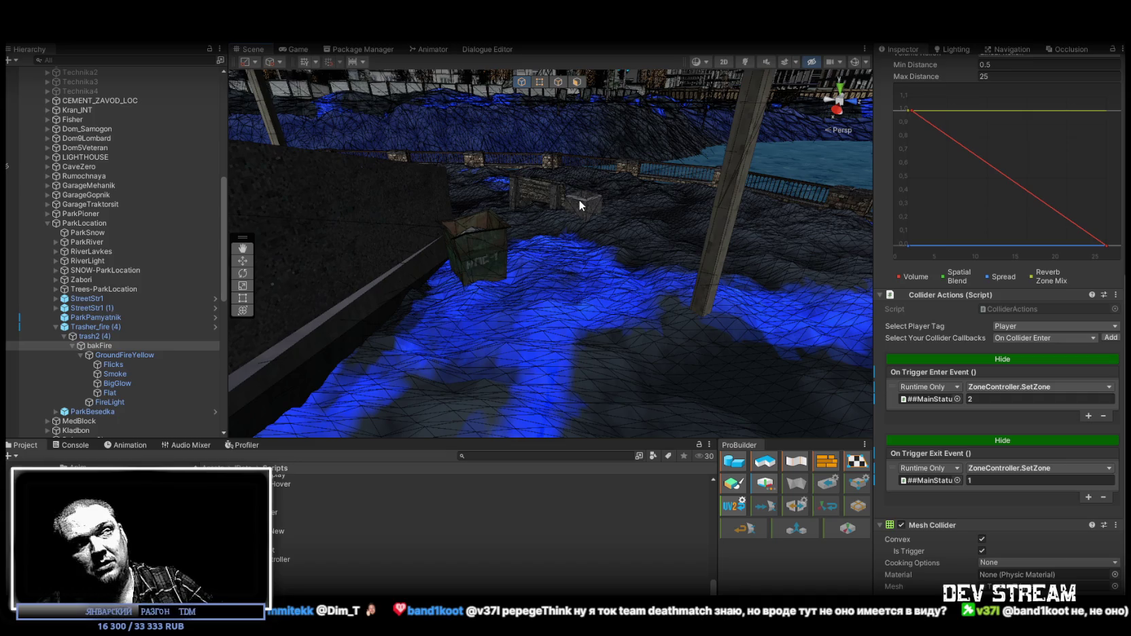
Fly the camera toward the river and buildings, then switch to the BRAT base Rebuild spreadsheet.
{"action": "mouse_move", "coordinate": [595, 210]}
{"action": "left_mouse_down"}
{"action": "mouse_move", "coordinate": [673, 180]}
{"action": "mouse_move", "coordinate": [543, 215]}
{"action": "mouse_move", "coordinate": [417, 201]}
{"action": "mouse_move", "coordinate": [344, 179]}
{"action": "mouse_move", "coordinate": [354, 169]}
{"action": "mouse_move", "coordinate": [454, 190]}
{"action": "mouse_move", "coordinate": [507, 273]}
{"action": "mouse_move", "coordinate": [539, 226]}
{"action": "mouse_move", "coordinate": [639, 255]}
{"action": "mouse_move", "coordinate": [668, 237]}
{"action": "left_mouse_up"}
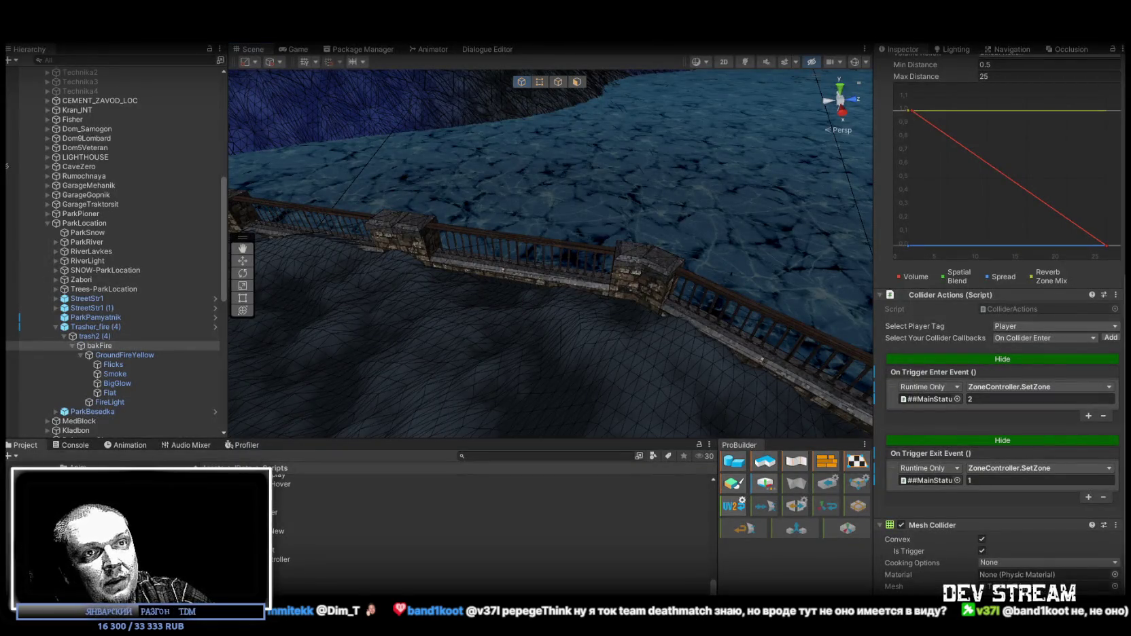
{"action": "key", "text": "alt+Tab"}
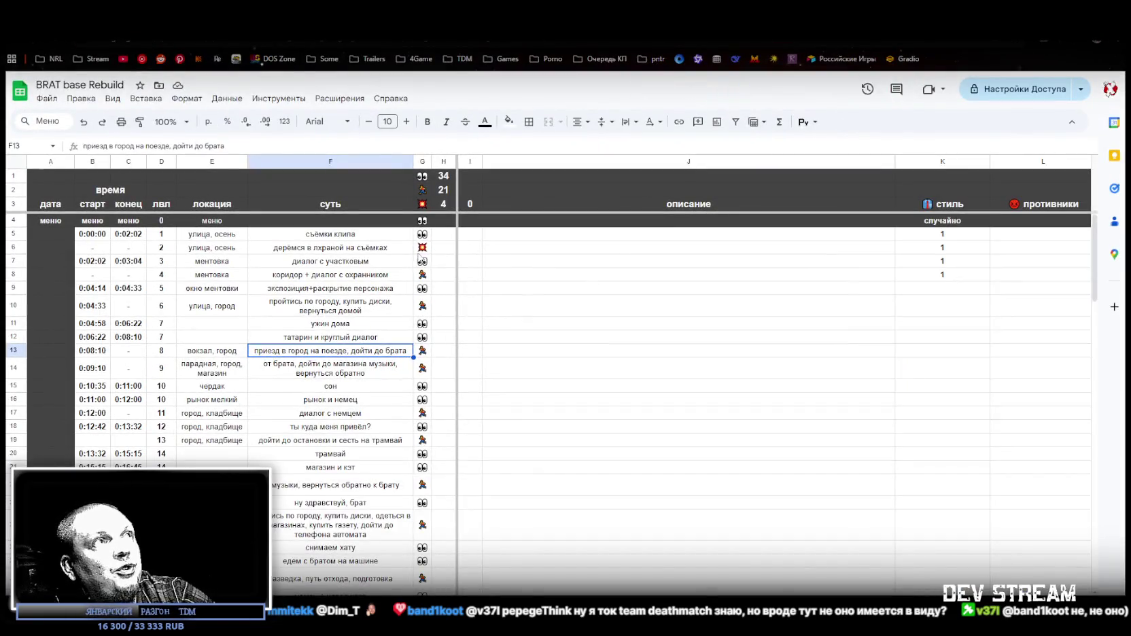
{"action": "left_click", "coordinate": [424, 249]}
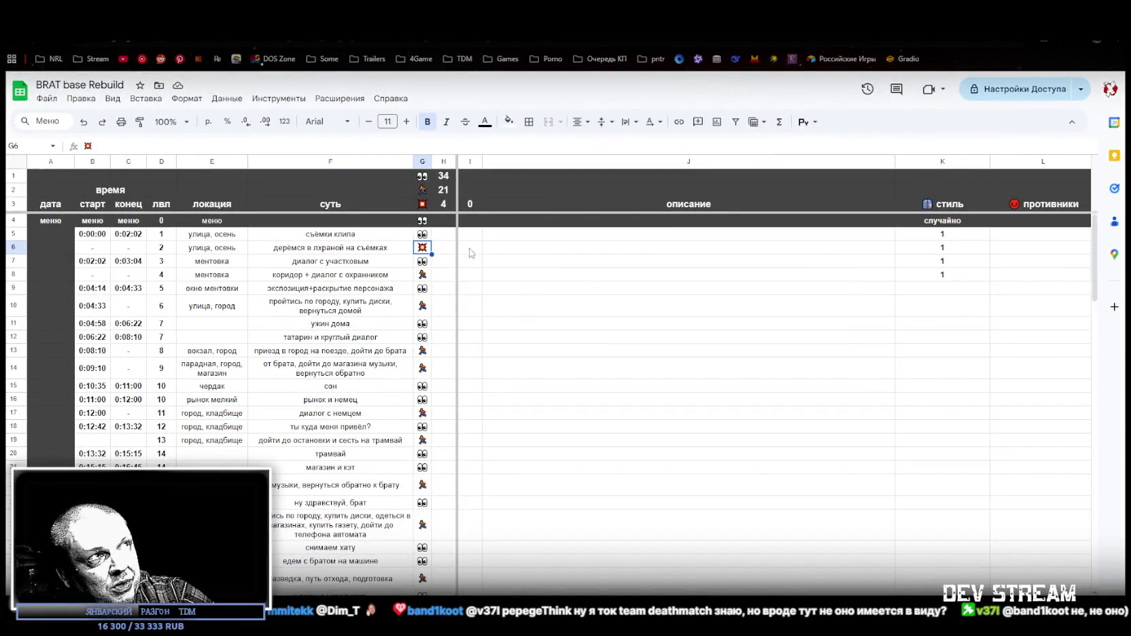
{"action": "left_click", "coordinate": [352, 251]}
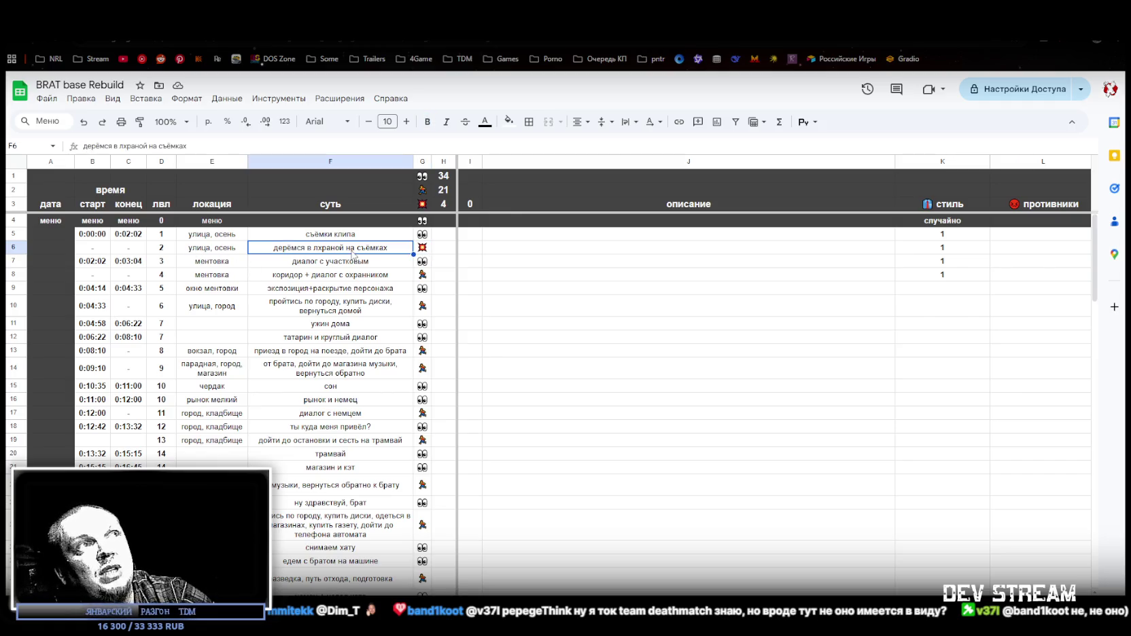
{"action": "left_click", "coordinate": [423, 248]}
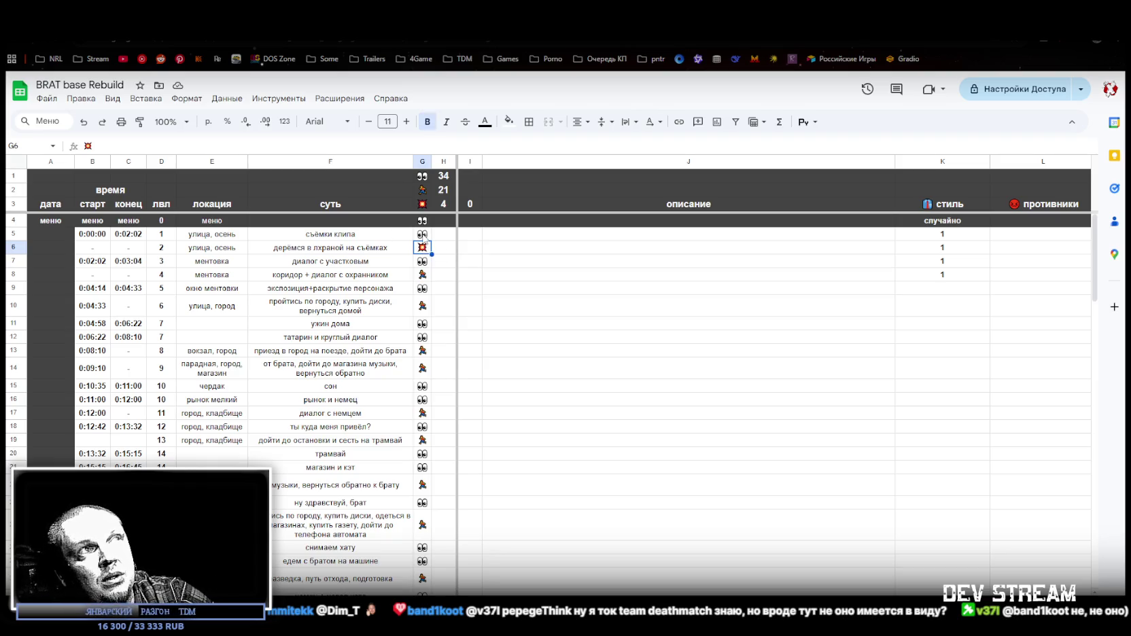
{"action": "left_click", "coordinate": [422, 235]}
{"action": "left_click", "coordinate": [423, 249]}
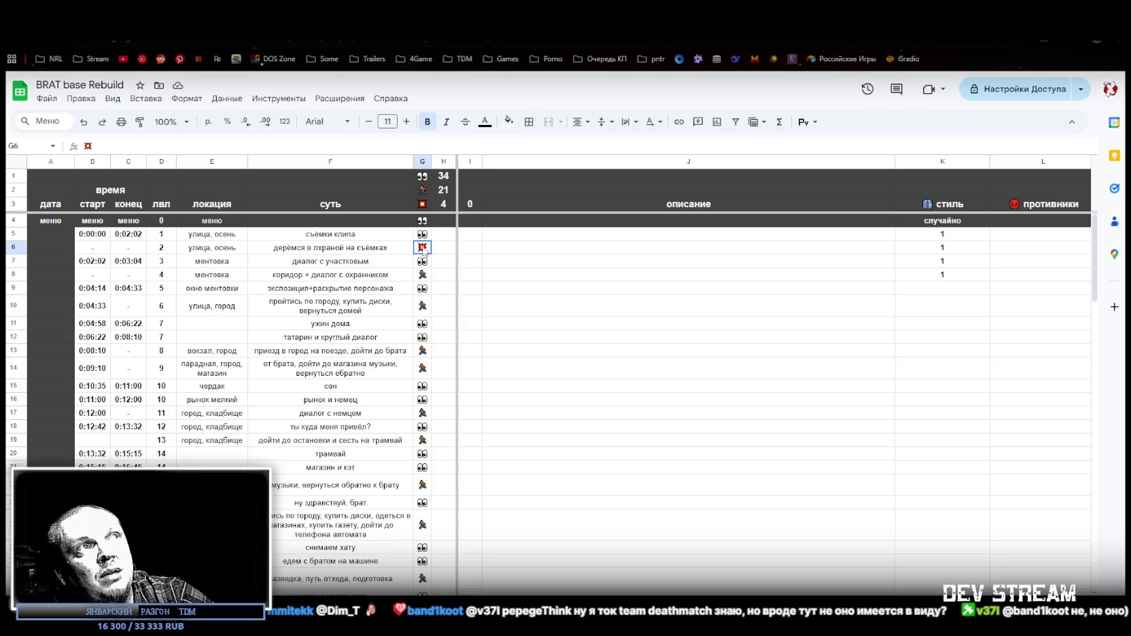
{"action": "left_click", "coordinate": [424, 262]}
{"action": "left_click", "coordinate": [421, 275]}
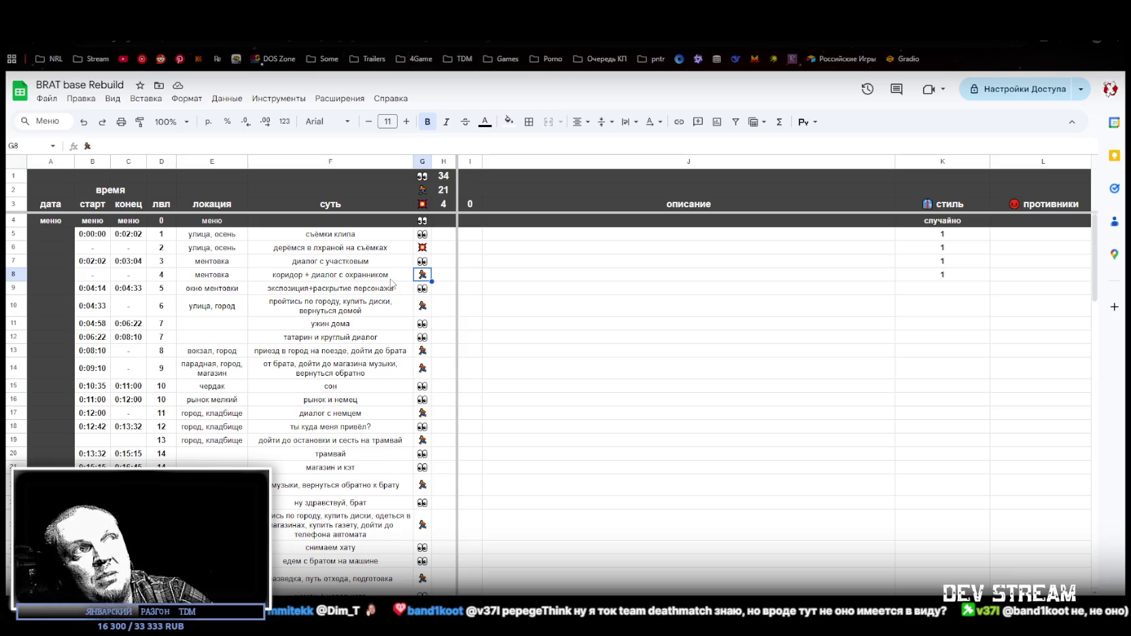
{"action": "left_click", "coordinate": [425, 291]}
{"action": "left_click", "coordinate": [422, 308]}
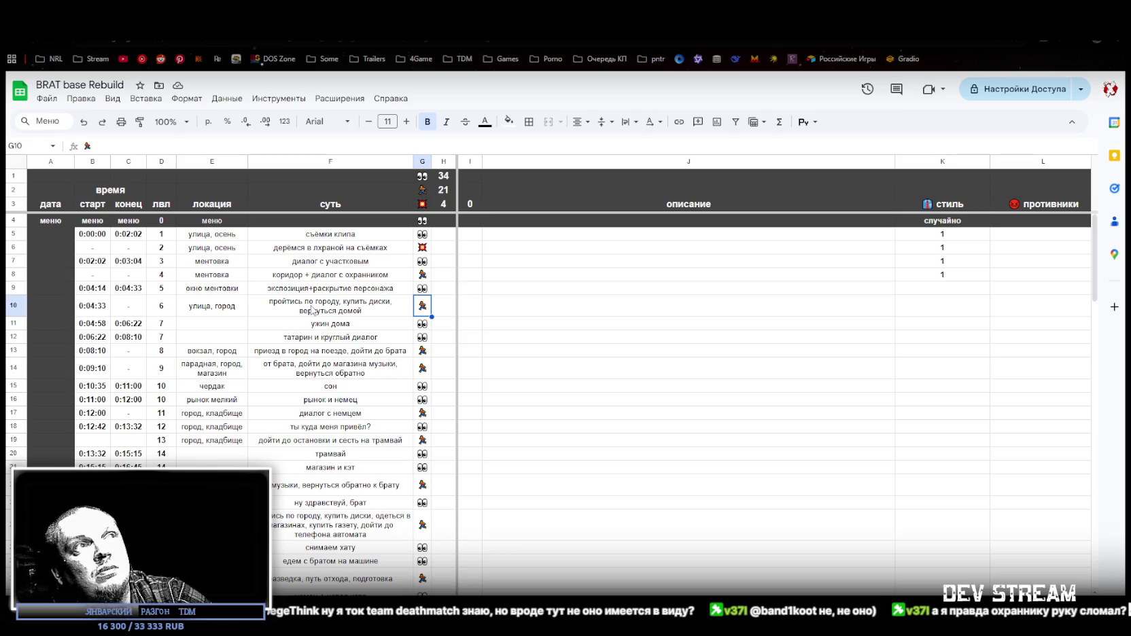
{"action": "left_click", "coordinate": [354, 312]}
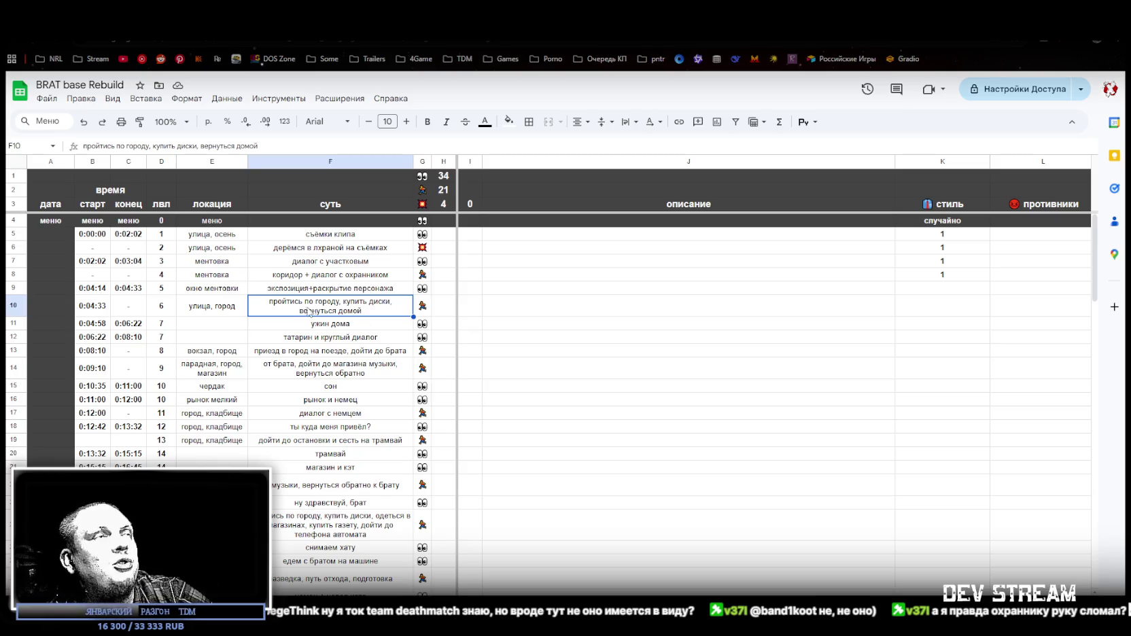
{"action": "left_click", "coordinate": [325, 328]}
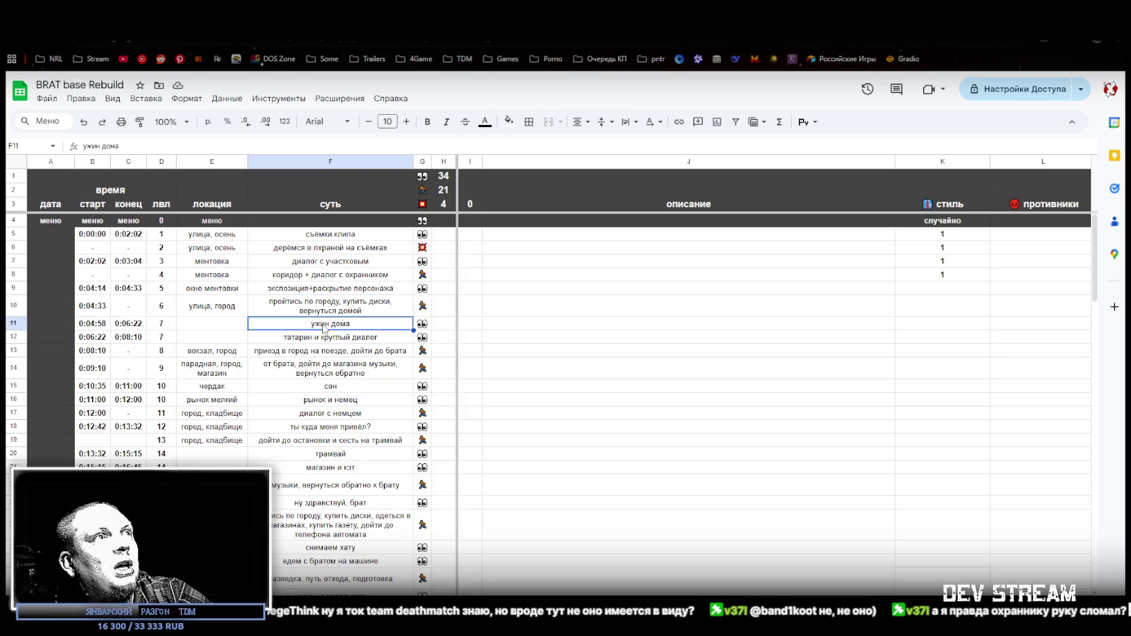
{"action": "left_click", "coordinate": [423, 327]}
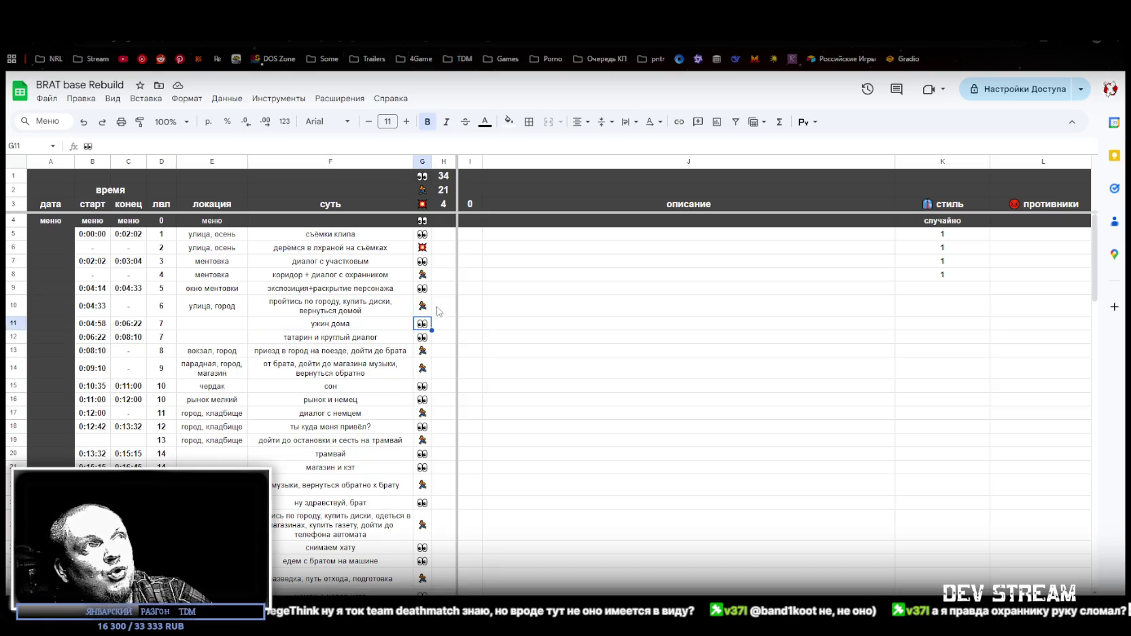
{"action": "left_click", "coordinate": [423, 338]}
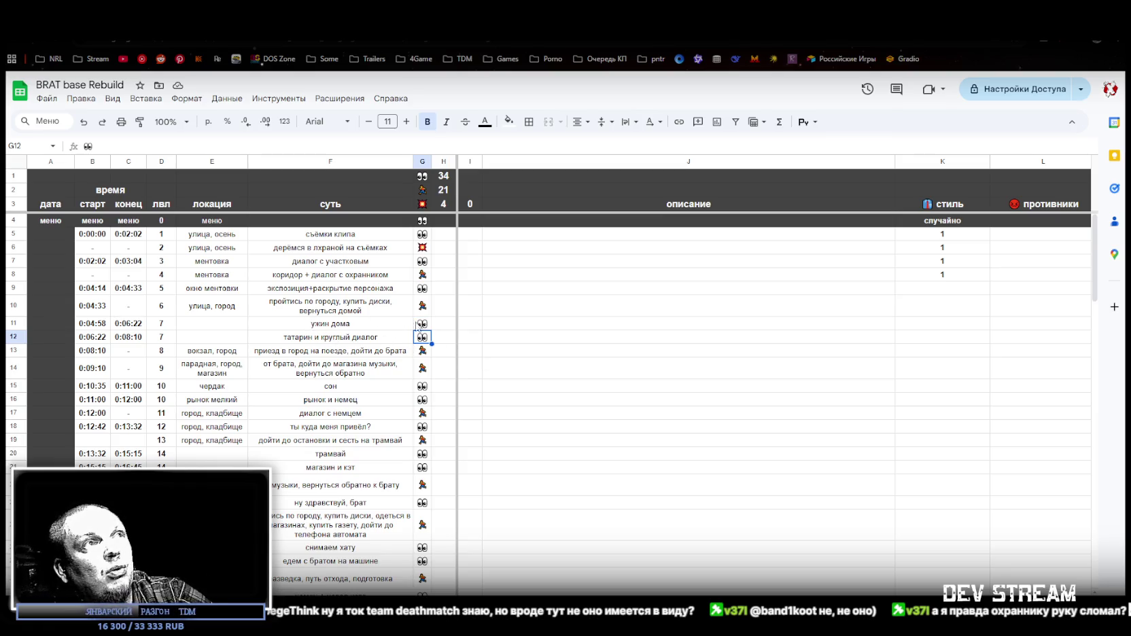
{"action": "scroll", "coordinate": [386, 373], "scroll_direction": "down", "scroll_amount": 2}
{"action": "left_click", "coordinate": [338, 291]}
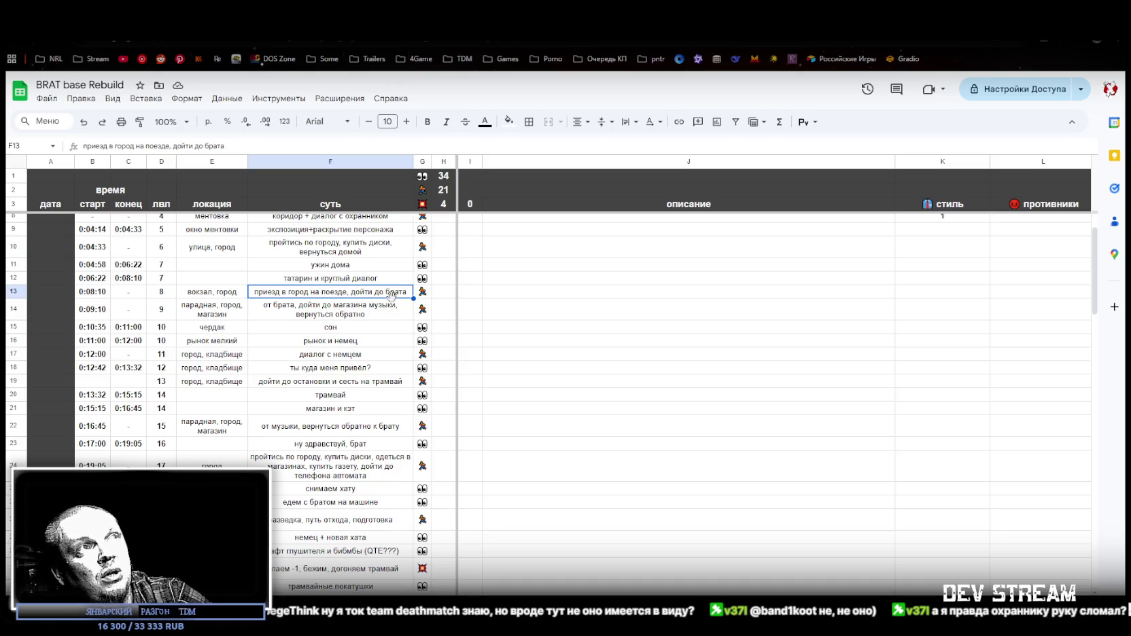
{"action": "left_click", "coordinate": [423, 295]}
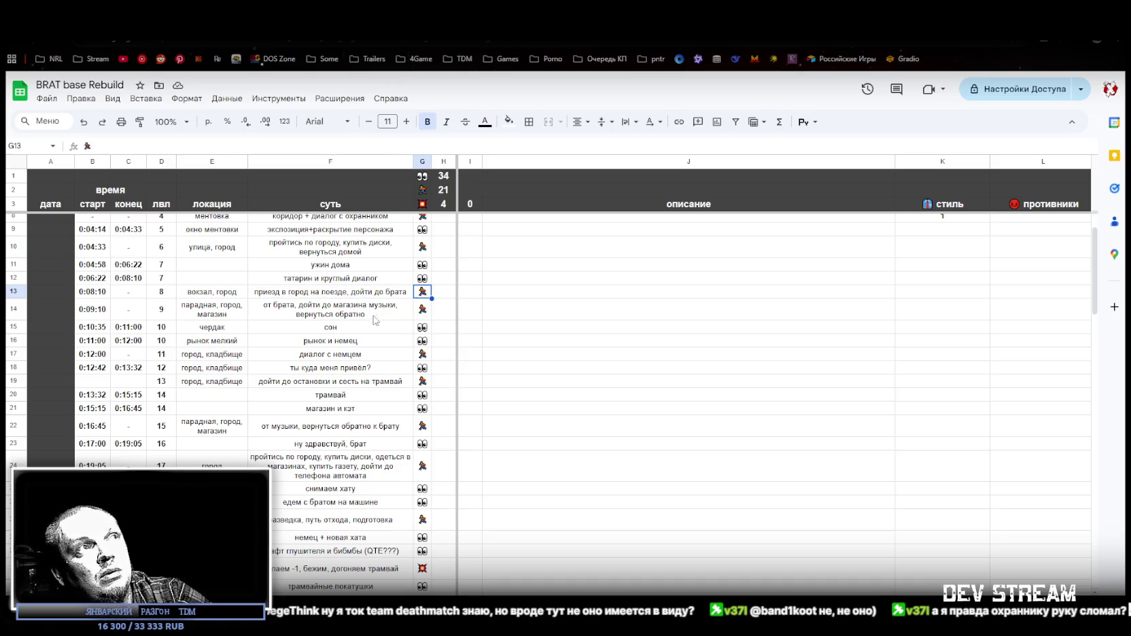
{"action": "left_click", "coordinate": [344, 313]}
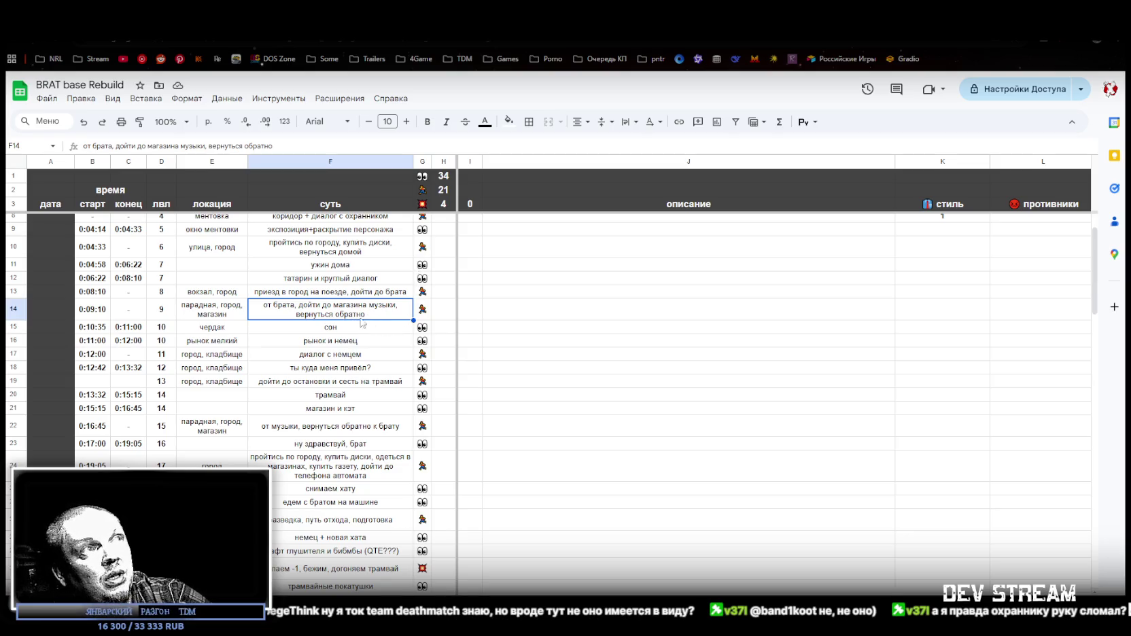
{"action": "left_click", "coordinate": [337, 328]}
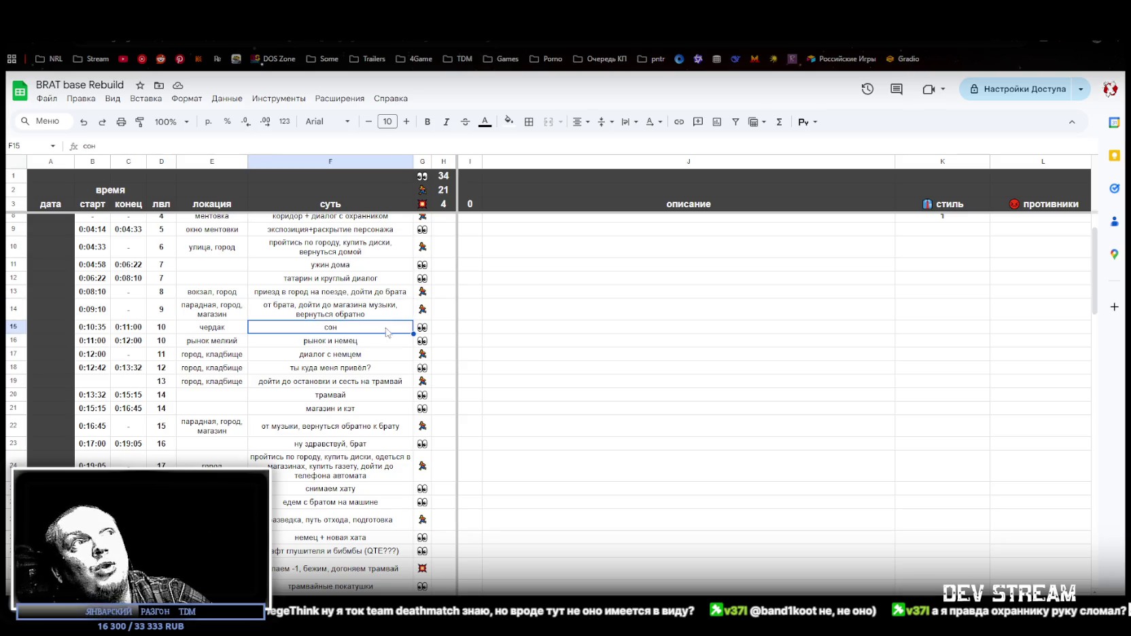
{"action": "left_click", "coordinate": [346, 345]}
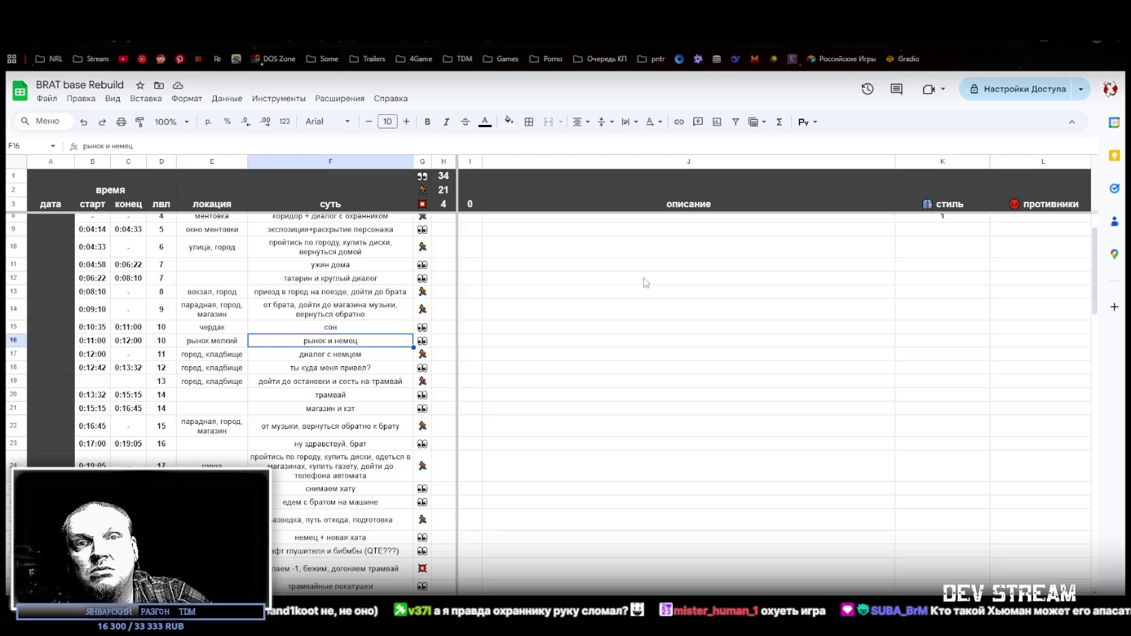
{"action": "scroll", "coordinate": [473, 428], "scroll_direction": "down", "scroll_amount": 5}
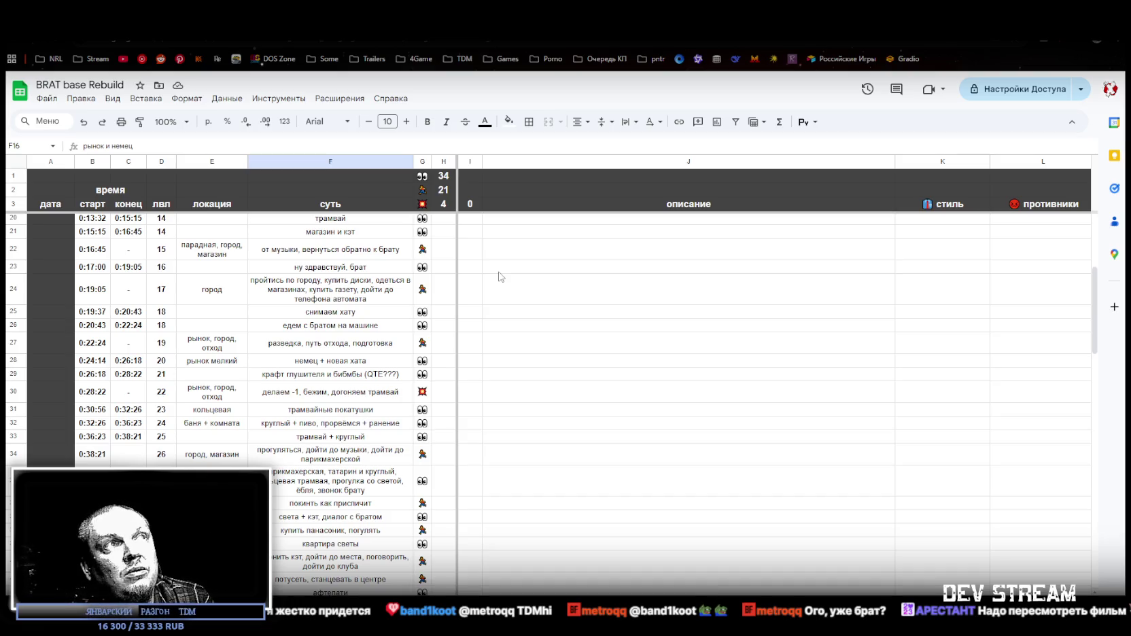
Check the final level's end time in cell C61, scroll back up, and return to Unity.
{"action": "scroll", "coordinate": [385, 412], "scroll_direction": "down", "scroll_amount": 5}
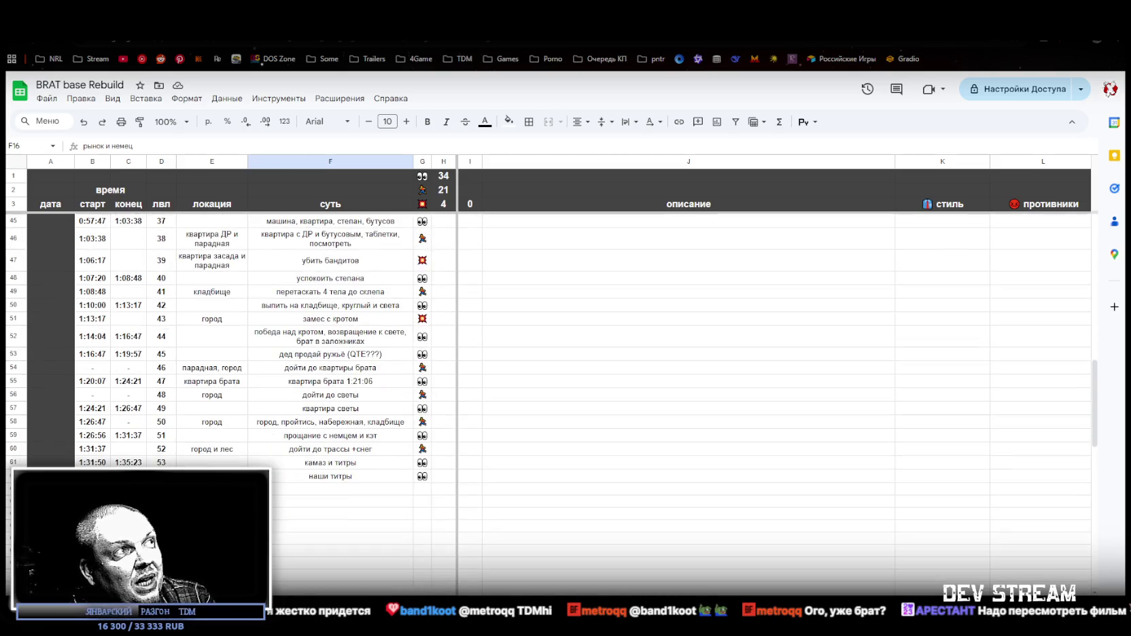
{"action": "left_click", "coordinate": [129, 463]}
{"action": "scroll", "coordinate": [269, 435], "scroll_direction": "up", "scroll_amount": 7}
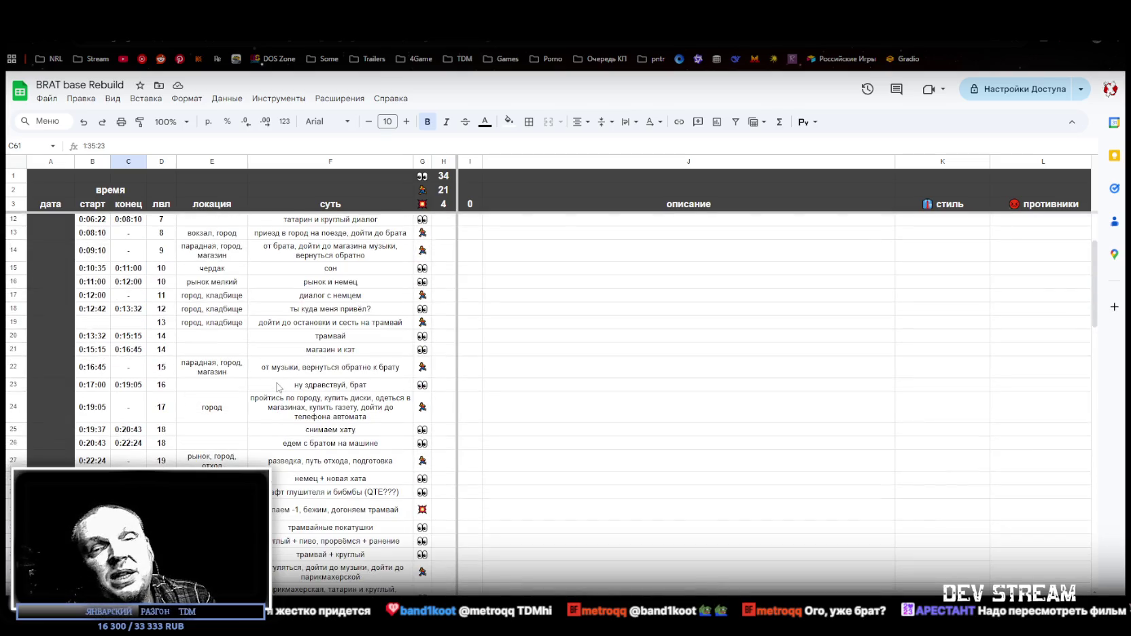
{"action": "scroll", "coordinate": [272, 385], "scroll_direction": "up", "scroll_amount": 2}
{"action": "scroll", "coordinate": [208, 251], "scroll_direction": "down", "scroll_amount": 5}
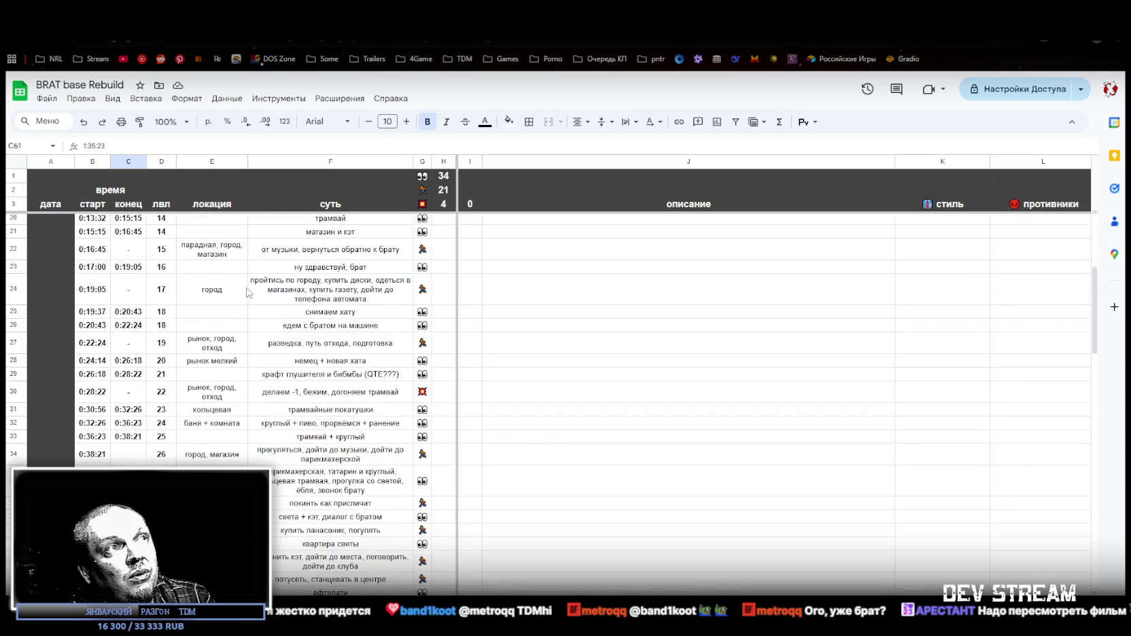
{"action": "scroll", "coordinate": [408, 407], "scroll_direction": "down", "scroll_amount": 3}
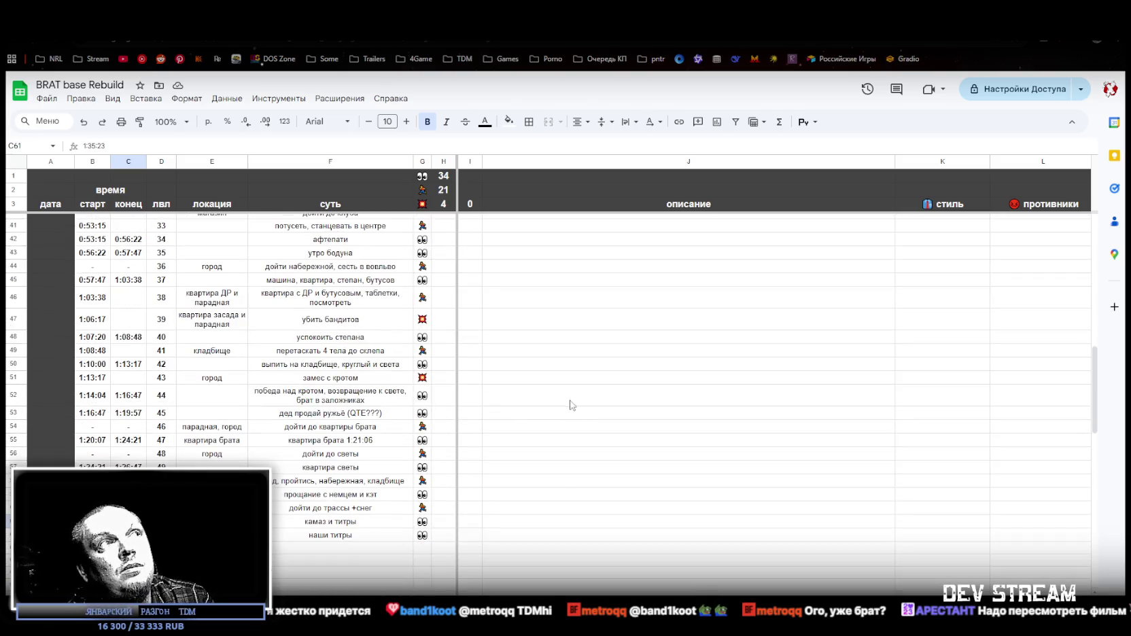
{"action": "scroll", "coordinate": [564, 402], "scroll_direction": "up", "scroll_amount": 12}
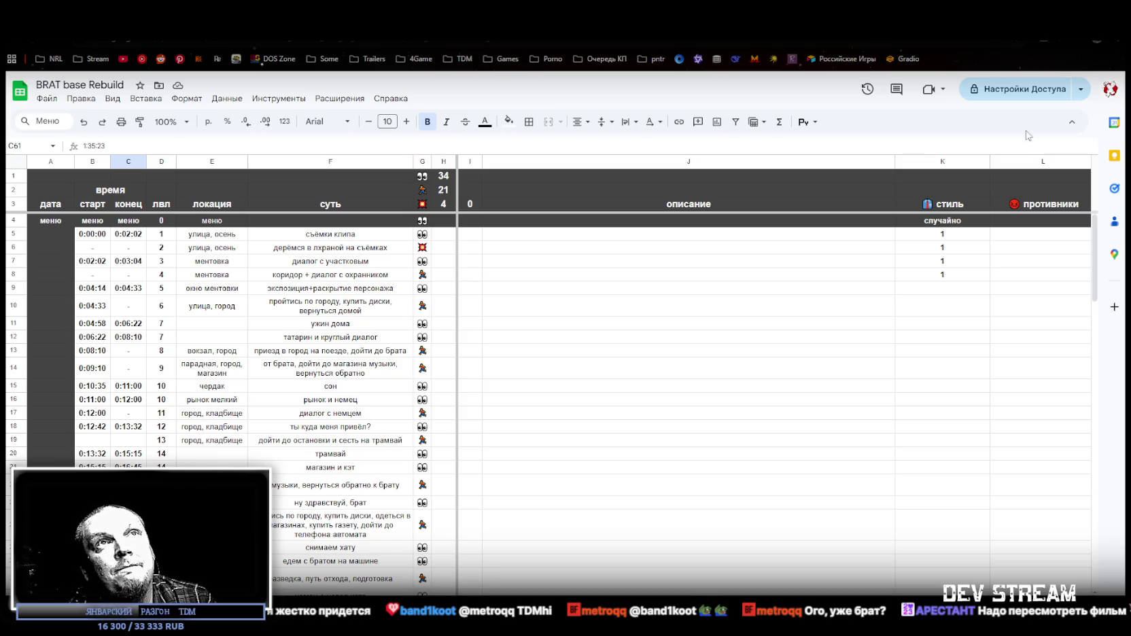
{"action": "key", "text": "alt+Tab"}
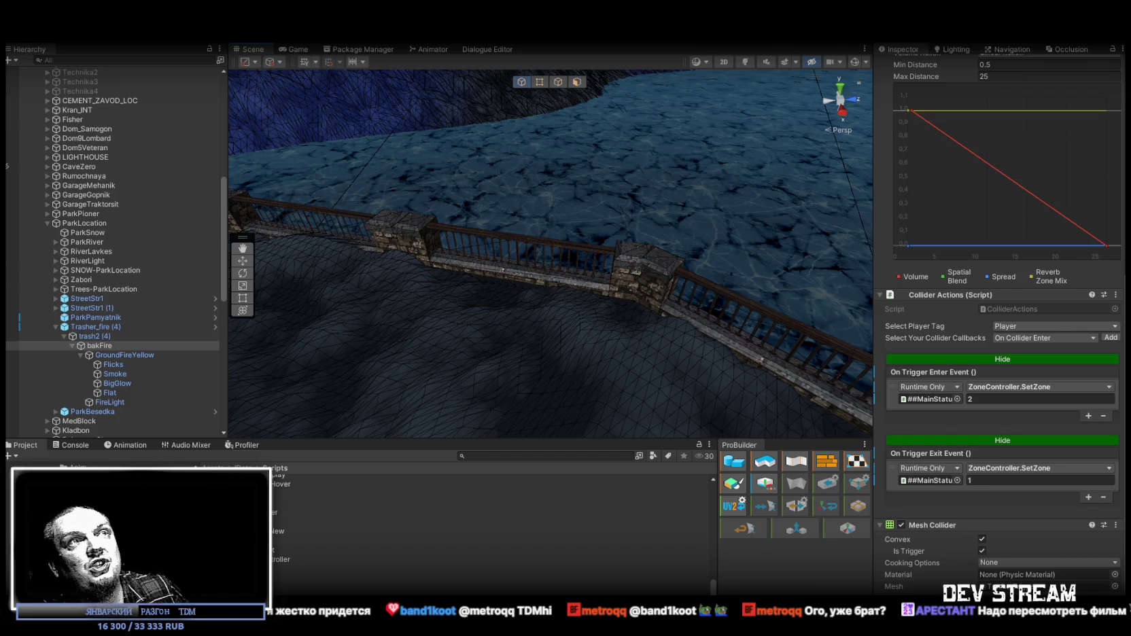
Frame the bakFire fire barrel in the Scene view, then switch to the browser and maximize it.
{"action": "key", "text": "f"}
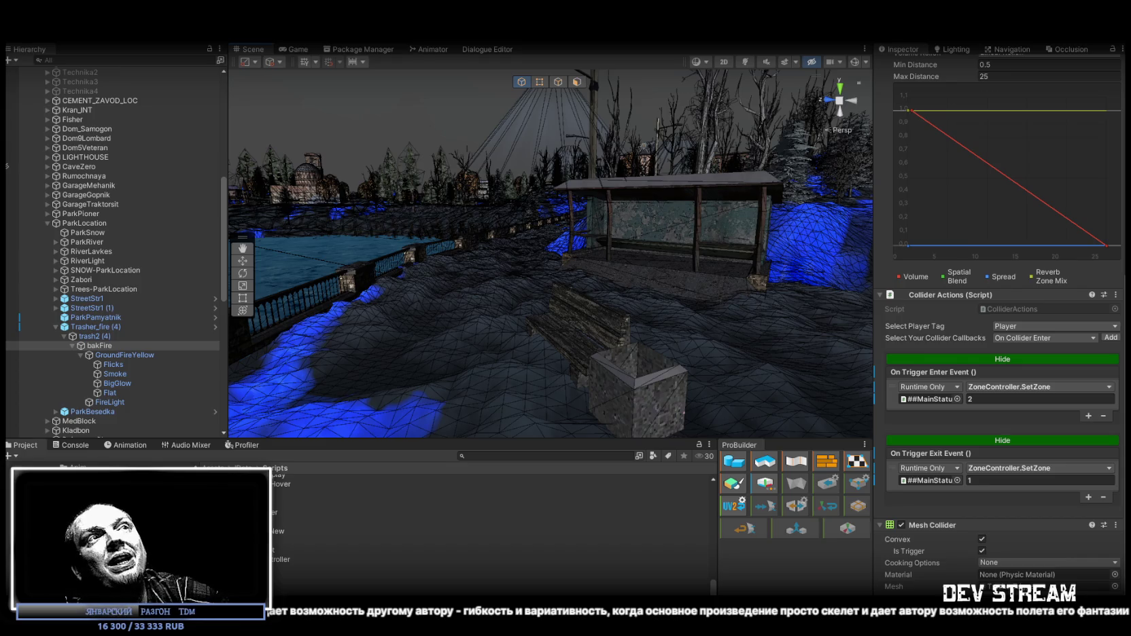
{"action": "key", "text": "alt+Tab"}
{"action": "double_click", "coordinate": [736, 78]}
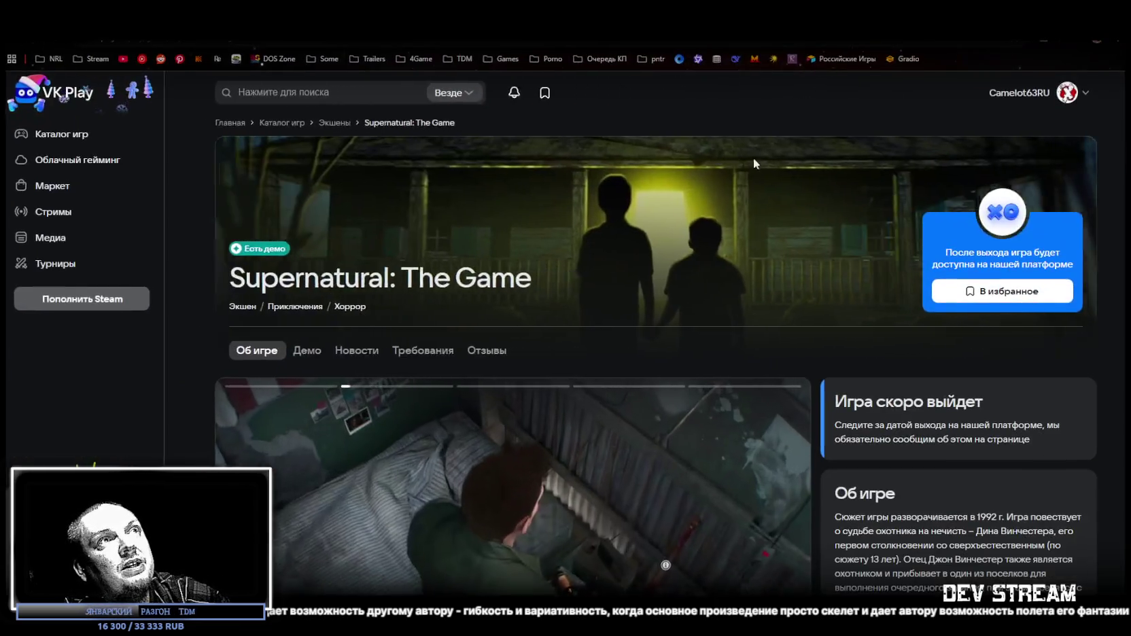
Scroll the Supernatural: The Game page down to its trailer and play it fullscreen.
{"action": "left_click", "coordinate": [55, 264]}
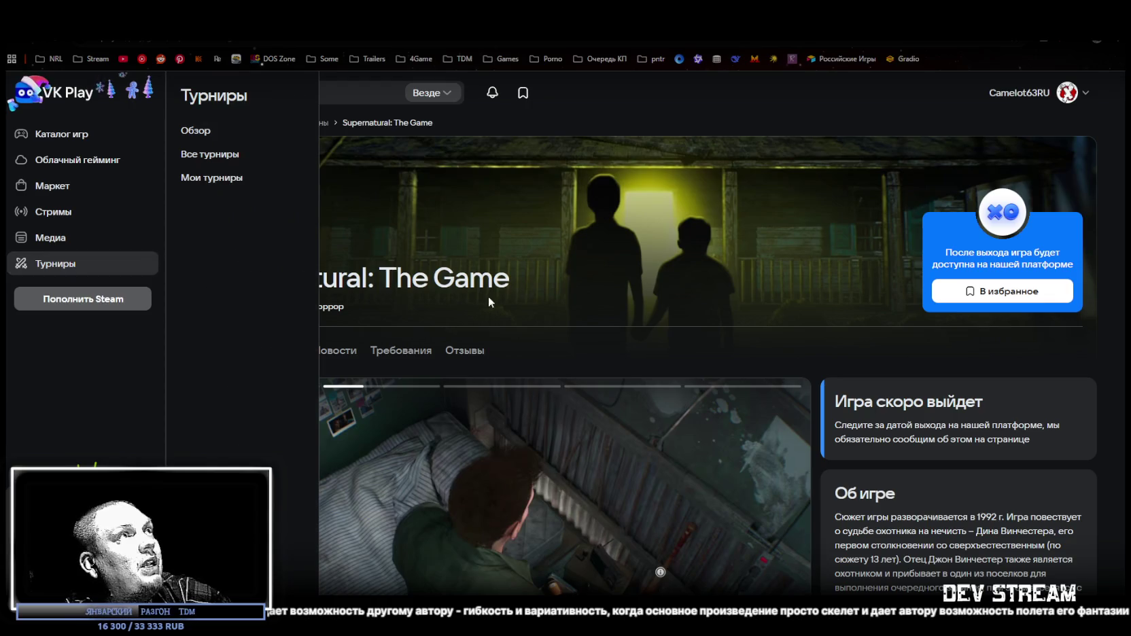
{"action": "scroll", "coordinate": [594, 314], "scroll_direction": "down", "scroll_amount": 1}
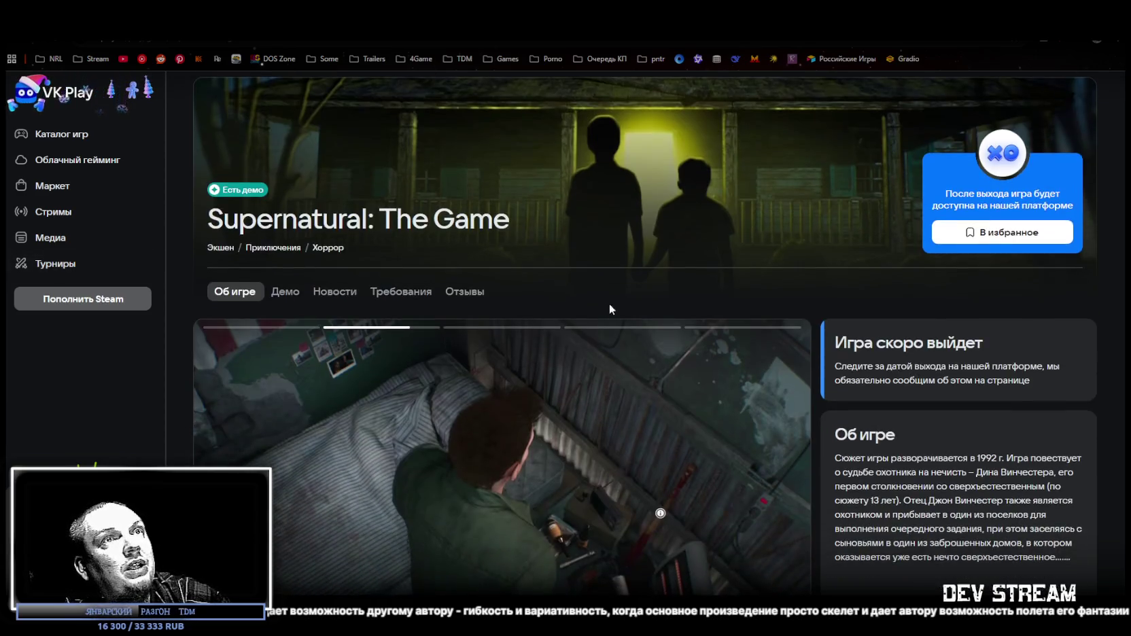
{"action": "scroll", "coordinate": [605, 304], "scroll_direction": "down", "scroll_amount": 3}
{"action": "scroll", "coordinate": [481, 407], "scroll_direction": "down", "scroll_amount": 1}
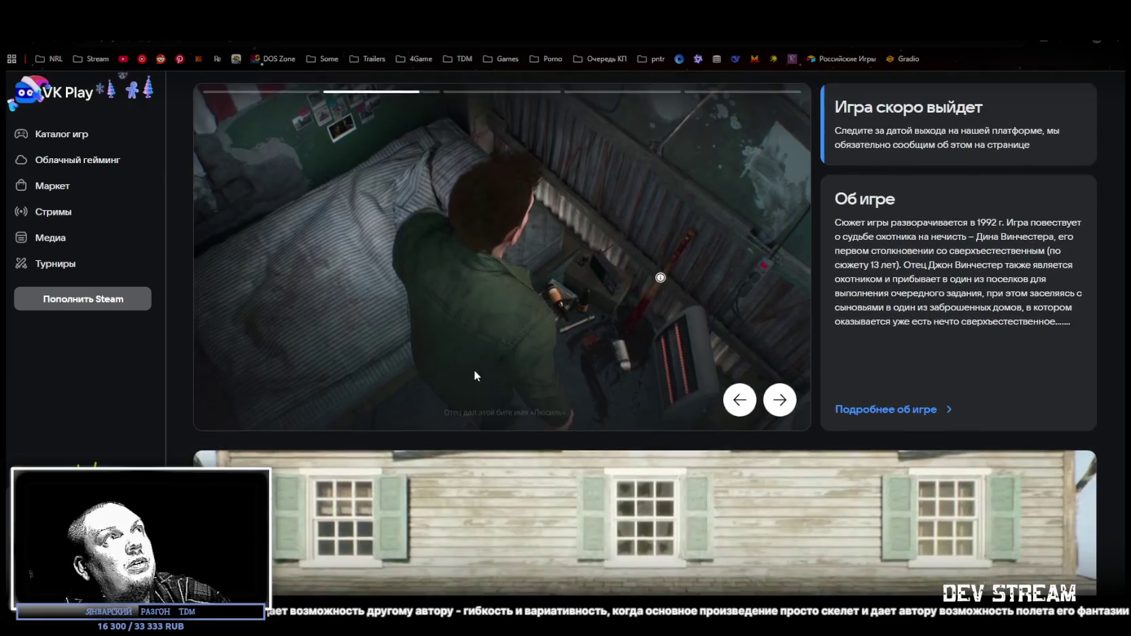
{"action": "scroll", "coordinate": [473, 371], "scroll_direction": "up", "scroll_amount": 3}
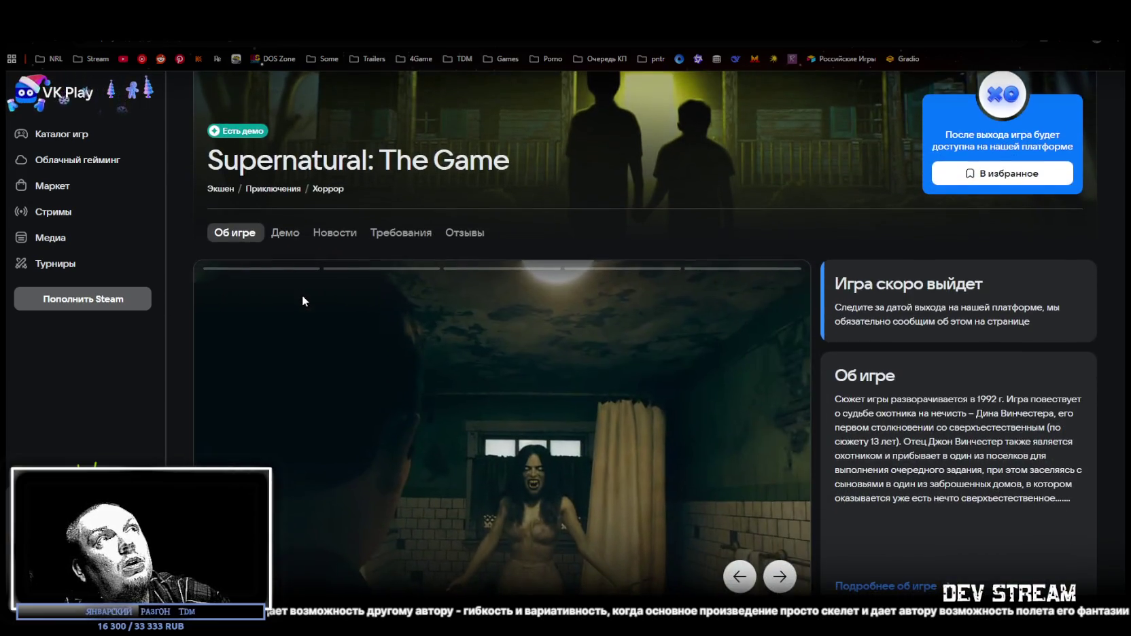
{"action": "scroll", "coordinate": [303, 301], "scroll_direction": "down", "scroll_amount": 8}
{"action": "scroll", "coordinate": [714, 376], "scroll_direction": "down", "scroll_amount": 5}
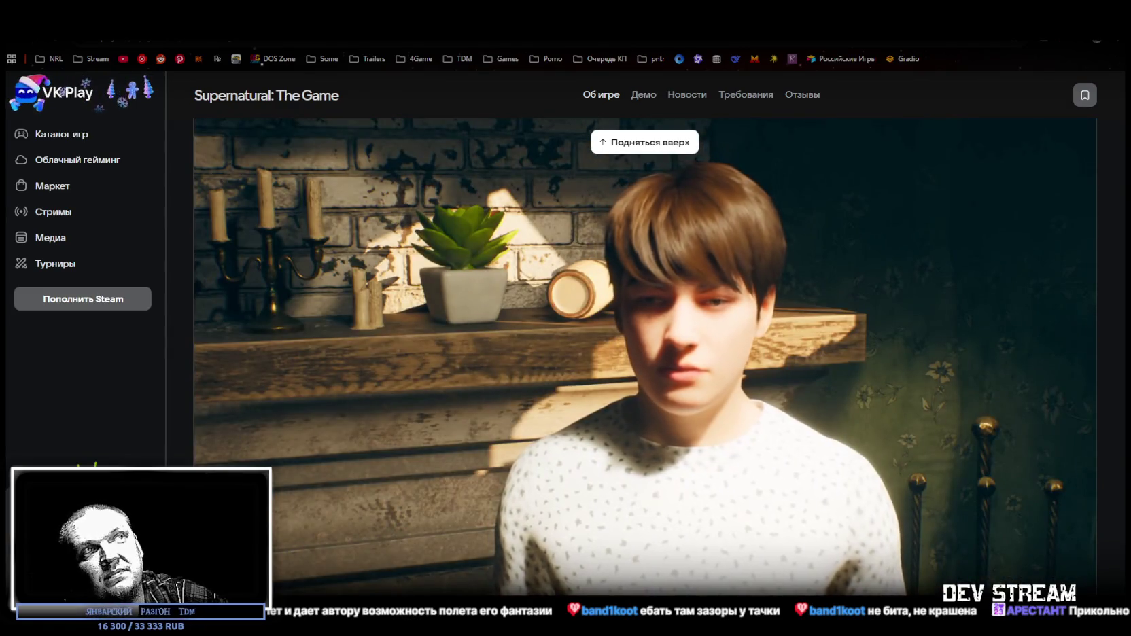
{"action": "mouse_move", "coordinate": [1023, 580]}
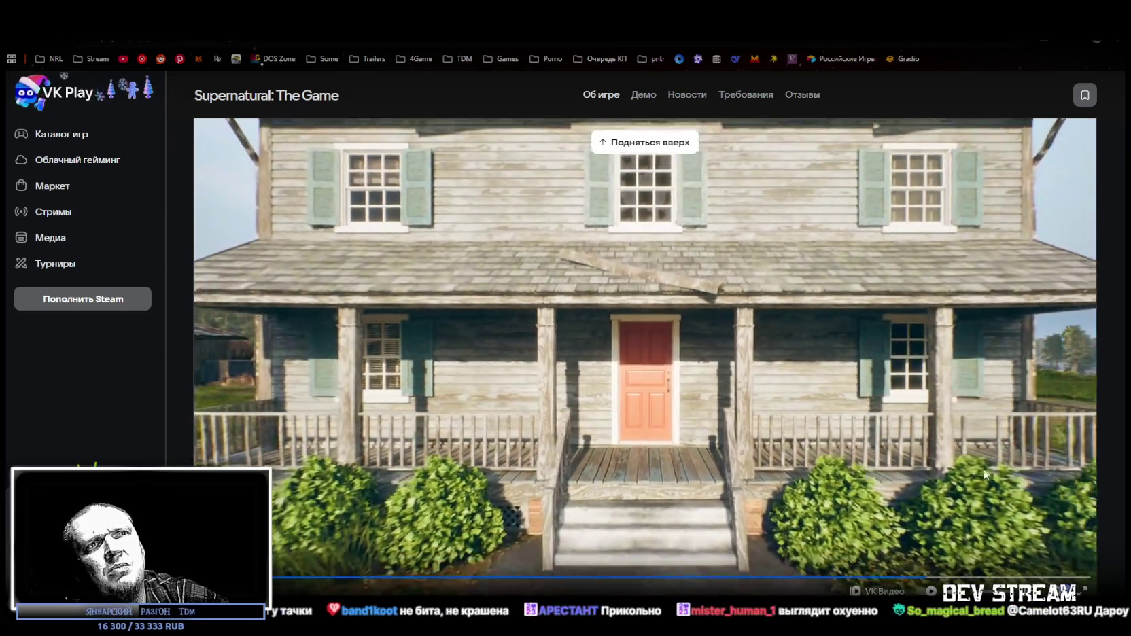
{"action": "key", "text": "f"}
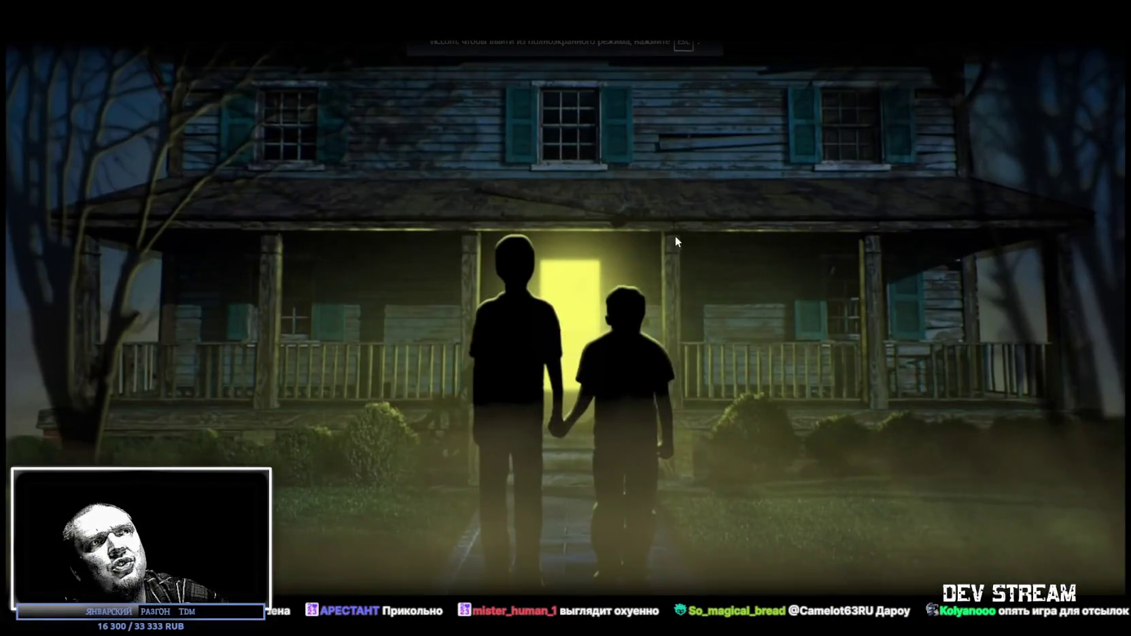
Exit the fullscreen trailer, scroll toward the demo section, then move to the Kinopoisk Коммандос (1985) tab.
{"action": "key", "text": "Escape"}
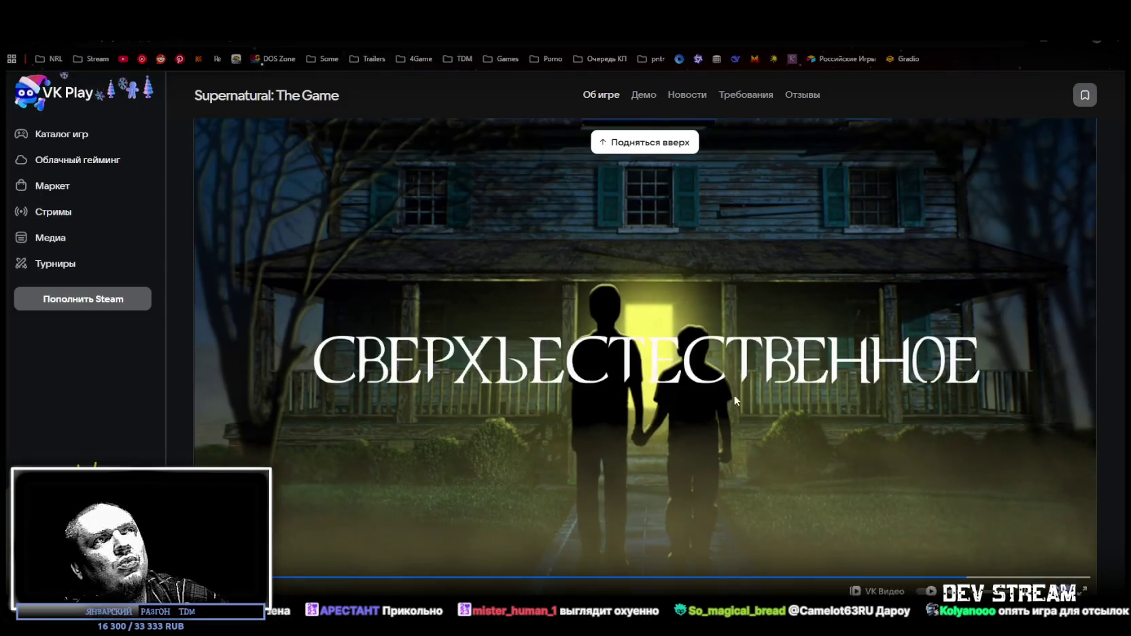
{"action": "scroll", "coordinate": [735, 395], "scroll_direction": "down", "scroll_amount": 4}
{"action": "scroll", "coordinate": [714, 391], "scroll_direction": "up", "scroll_amount": 4}
{"action": "scroll", "coordinate": [714, 391], "scroll_direction": "down", "scroll_amount": 3}
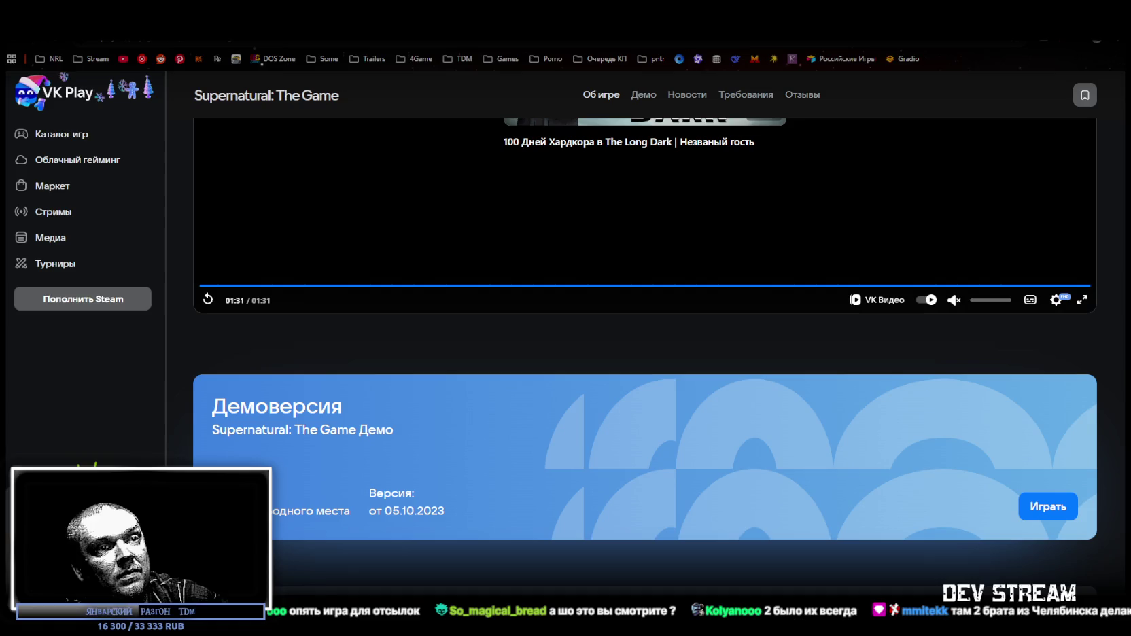
{"action": "key", "text": "ctrl+Tab"}
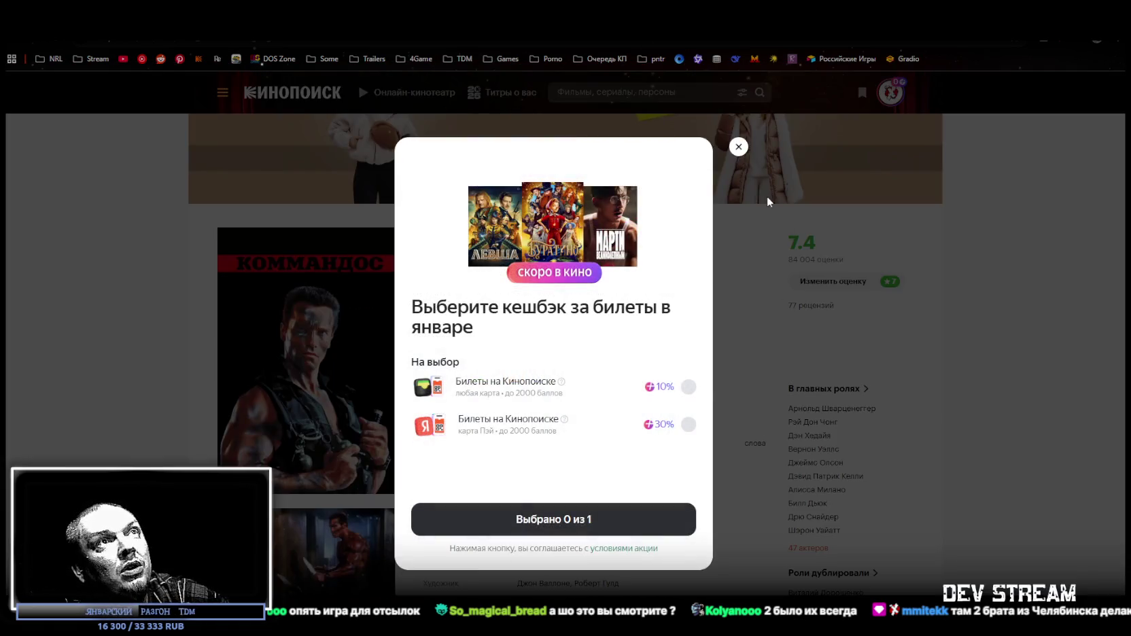
Close the cashback popup and read the Коммандос (1985) budget and premiere details.
{"action": "left_click", "coordinate": [738, 147]}
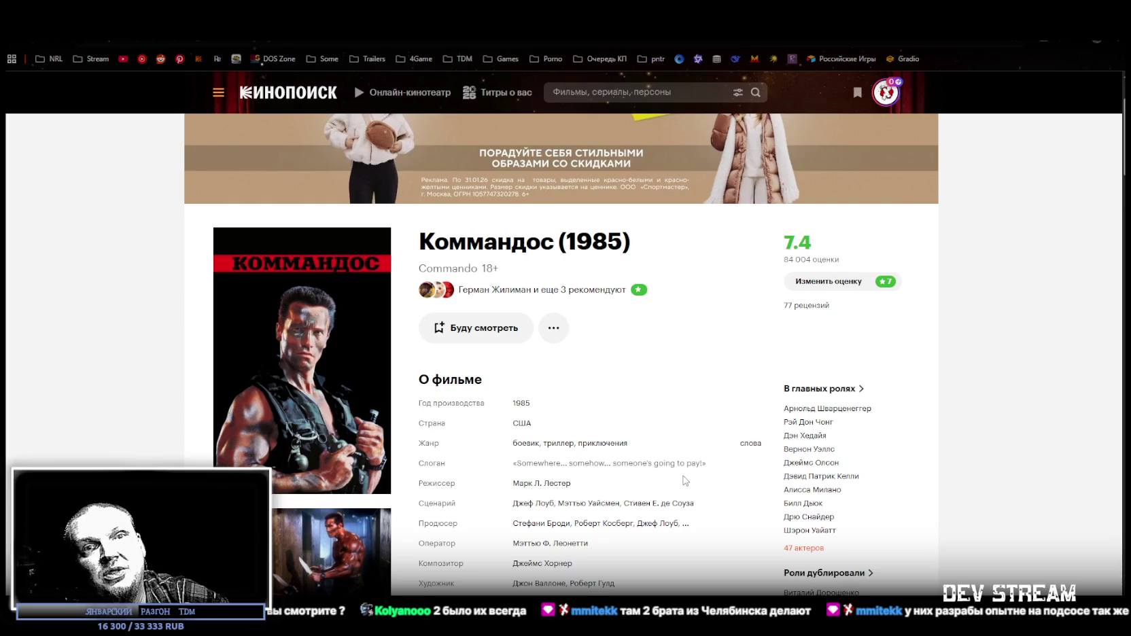
{"action": "scroll", "coordinate": [685, 480], "scroll_direction": "down", "scroll_amount": 1}
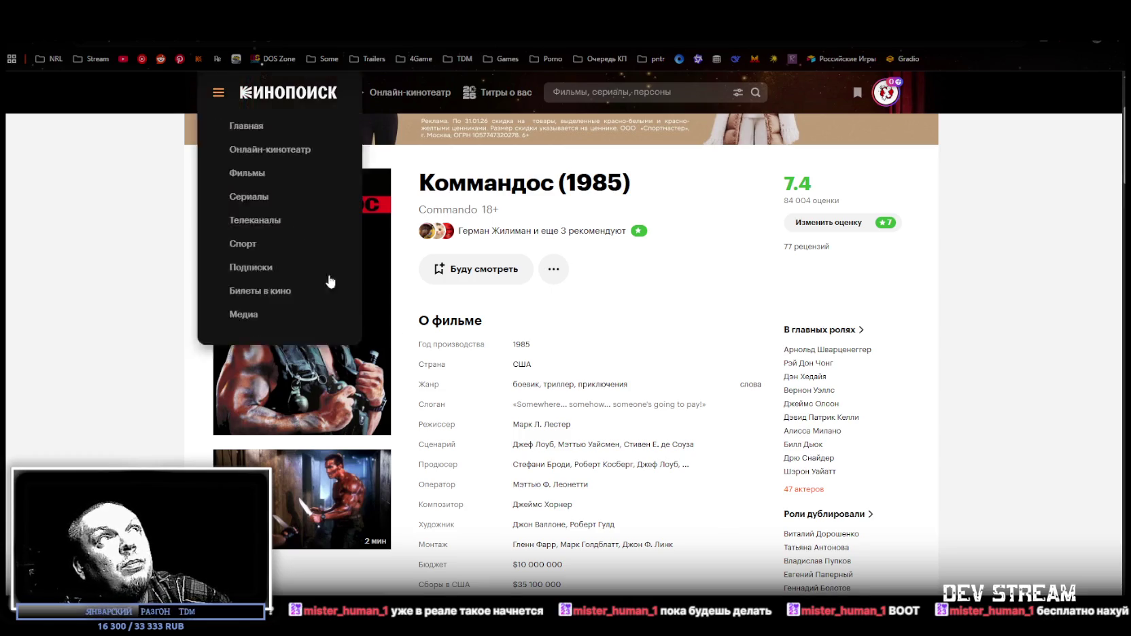
{"action": "scroll", "coordinate": [652, 414], "scroll_direction": "down", "scroll_amount": 2}
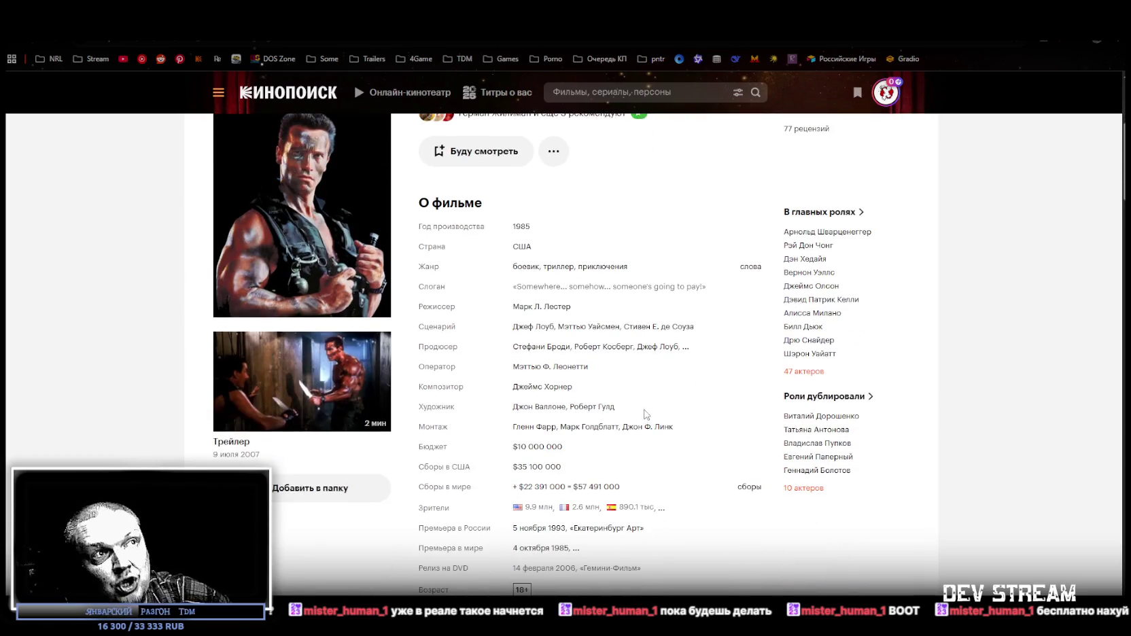
{"action": "scroll", "coordinate": [450, 115], "scroll_direction": "up", "scroll_amount": 3}
Back in Unity, fly the Scene view from the trees out to a wide, level view of the town.
{"action": "key", "text": "alt+Tab"}
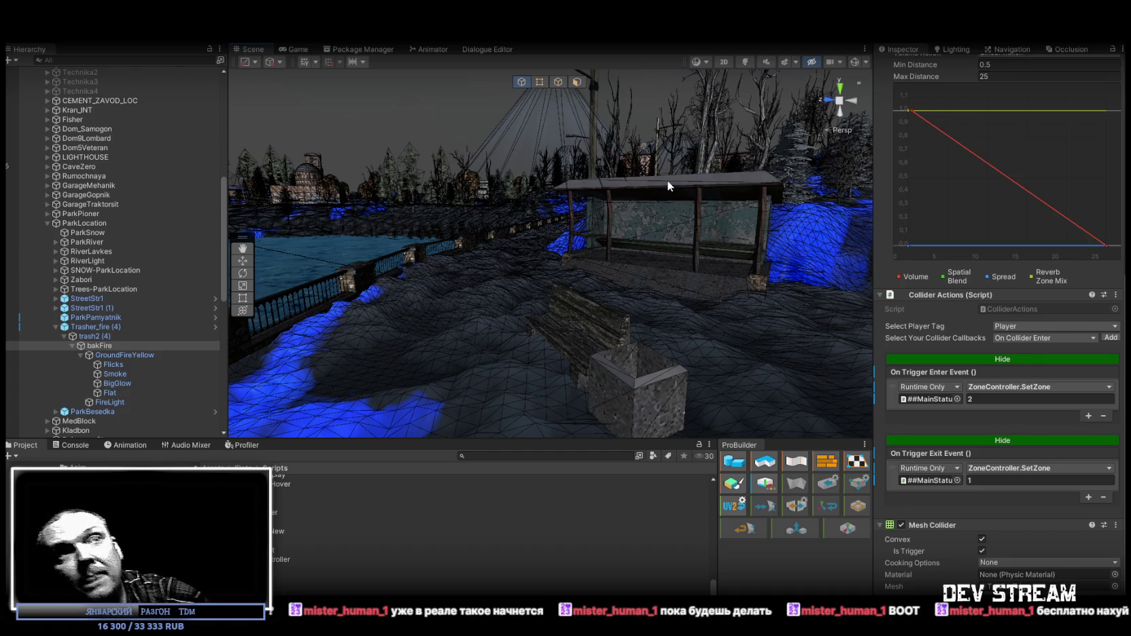
{"action": "mouse_move", "coordinate": [601, 270]}
{"action": "left_mouse_down"}
{"action": "mouse_move", "coordinate": [760, 360]}
{"action": "mouse_move", "coordinate": [619, 273]}
{"action": "mouse_move", "coordinate": [665, 252]}
{"action": "mouse_move", "coordinate": [606, 227]}
{"action": "mouse_move", "coordinate": [568, 233]}
{"action": "left_mouse_up"}
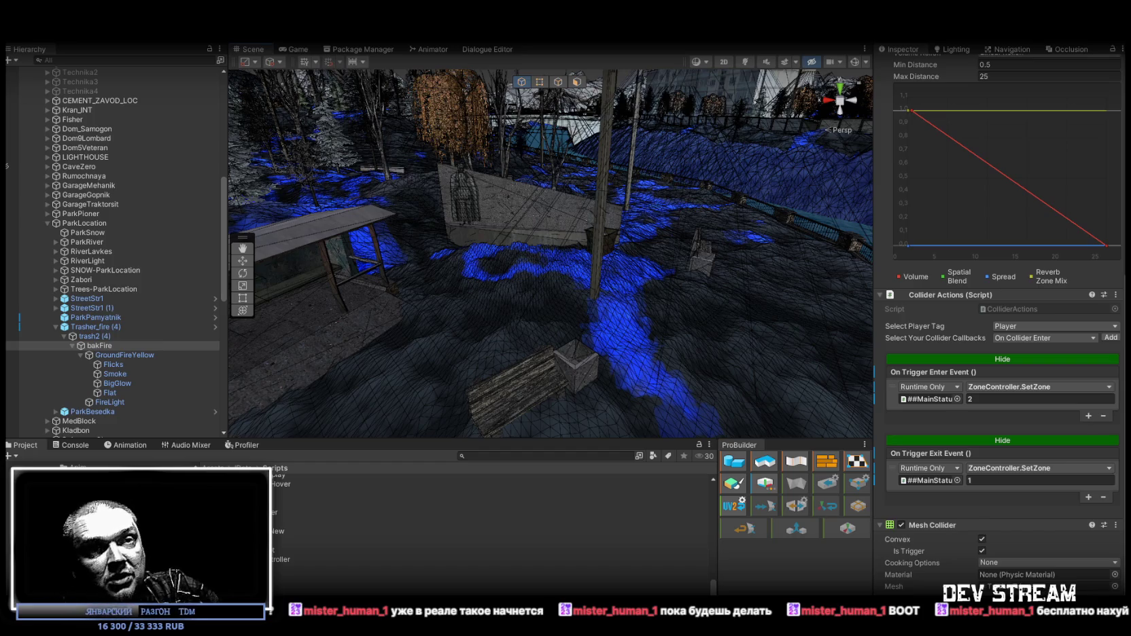
{"action": "mouse_move", "coordinate": [657, 303]}
{"action": "left_mouse_down"}
{"action": "mouse_move", "coordinate": [600, 261]}
{"action": "mouse_move", "coordinate": [642, 226]}
{"action": "mouse_move", "coordinate": [537, 204]}
{"action": "mouse_move", "coordinate": [426, 230]}
{"action": "mouse_move", "coordinate": [505, 235]}
{"action": "mouse_move", "coordinate": [657, 300]}
{"action": "left_mouse_up"}
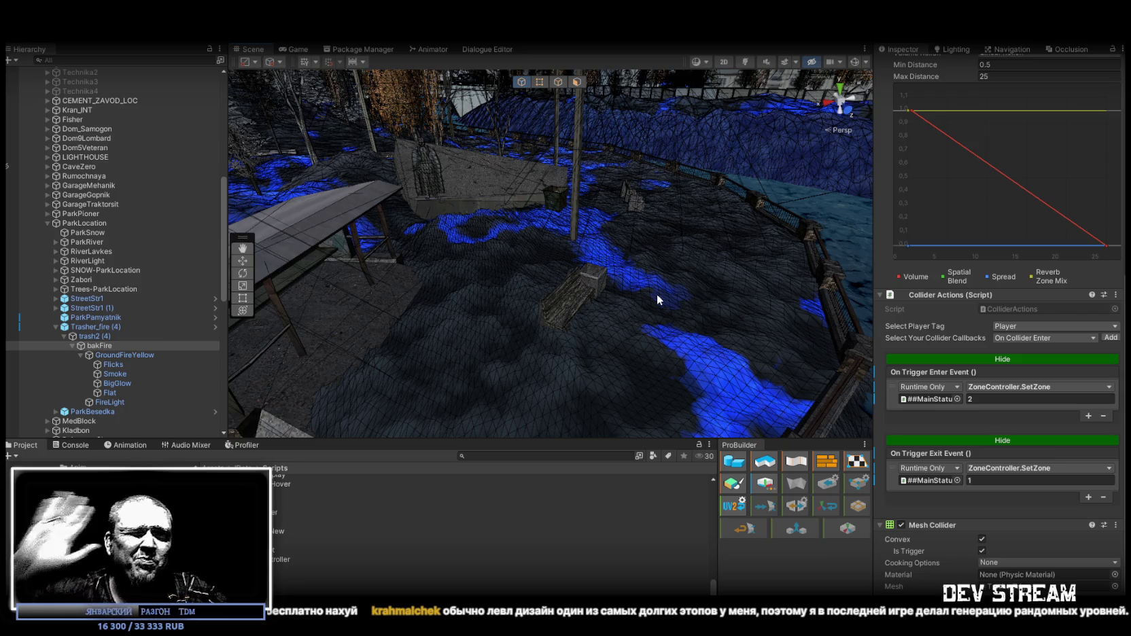
{"action": "mouse_move", "coordinate": [729, 335]}
{"action": "left_mouse_down"}
{"action": "mouse_move", "coordinate": [442, 303]}
{"action": "mouse_move", "coordinate": [376, 323]}
{"action": "mouse_move", "coordinate": [664, 357]}
{"action": "mouse_move", "coordinate": [598, 361]}
{"action": "mouse_move", "coordinate": [609, 363]}
{"action": "mouse_move", "coordinate": [586, 391]}
{"action": "mouse_move", "coordinate": [560, 371]}
{"action": "left_mouse_up"}
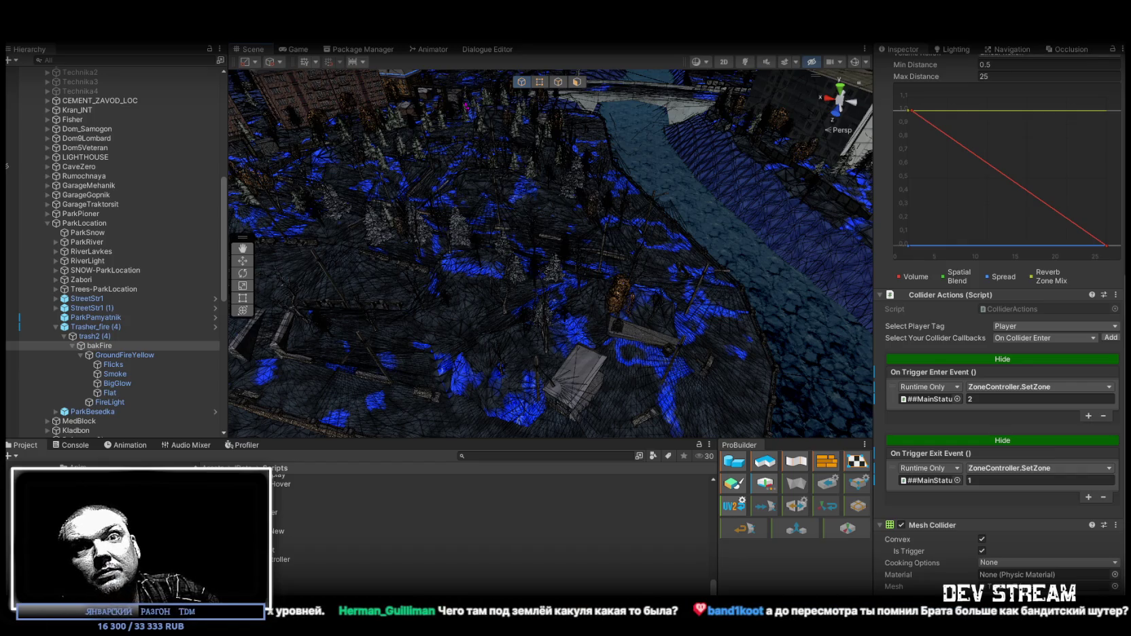
{"action": "mouse_move", "coordinate": [529, 328]}
{"action": "left_mouse_down"}
{"action": "mouse_move", "coordinate": [137, 234]}
{"action": "mouse_move", "coordinate": [335, 260]}
{"action": "mouse_move", "coordinate": [517, 244]}
{"action": "mouse_move", "coordinate": [570, 252]}
{"action": "left_mouse_up"}
Inspect the TeploTrasa_Stairs mesh and the Militia_bamajka3 object in the town scene.
{"action": "scroll", "coordinate": [575, 252], "scroll_direction": "up", "scroll_amount": 5}
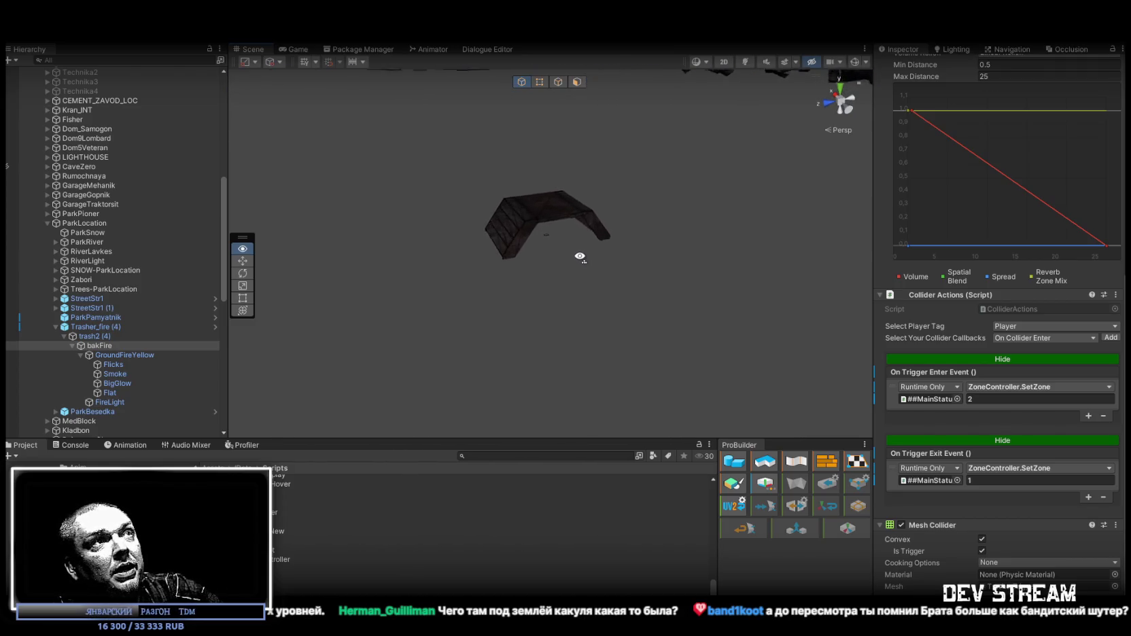
{"action": "left_click", "coordinate": [556, 190]}
{"action": "left_click", "coordinate": [556, 235]}
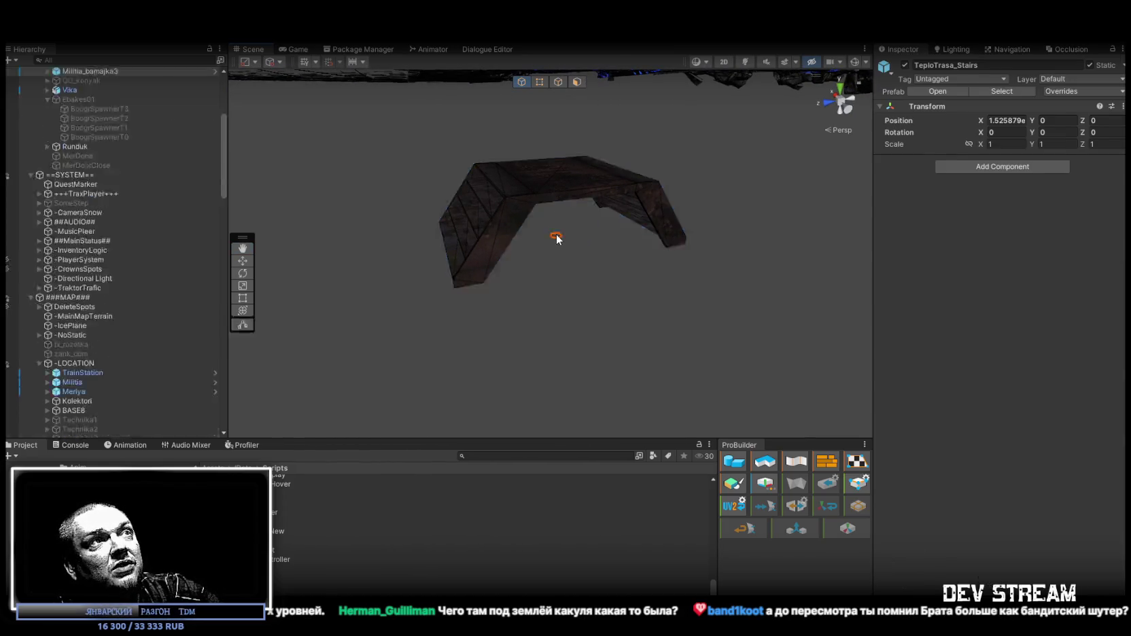
{"action": "mouse_move", "coordinate": [640, 282]}
{"action": "left_mouse_down"}
{"action": "mouse_move", "coordinate": [519, 255]}
{"action": "mouse_move", "coordinate": [308, 177]}
{"action": "mouse_move", "coordinate": [337, 201]}
{"action": "mouse_move", "coordinate": [612, 313]}
{"action": "mouse_move", "coordinate": [573, 228]}
{"action": "mouse_move", "coordinate": [704, 274]}
{"action": "mouse_move", "coordinate": [682, 269]}
{"action": "left_mouse_up"}
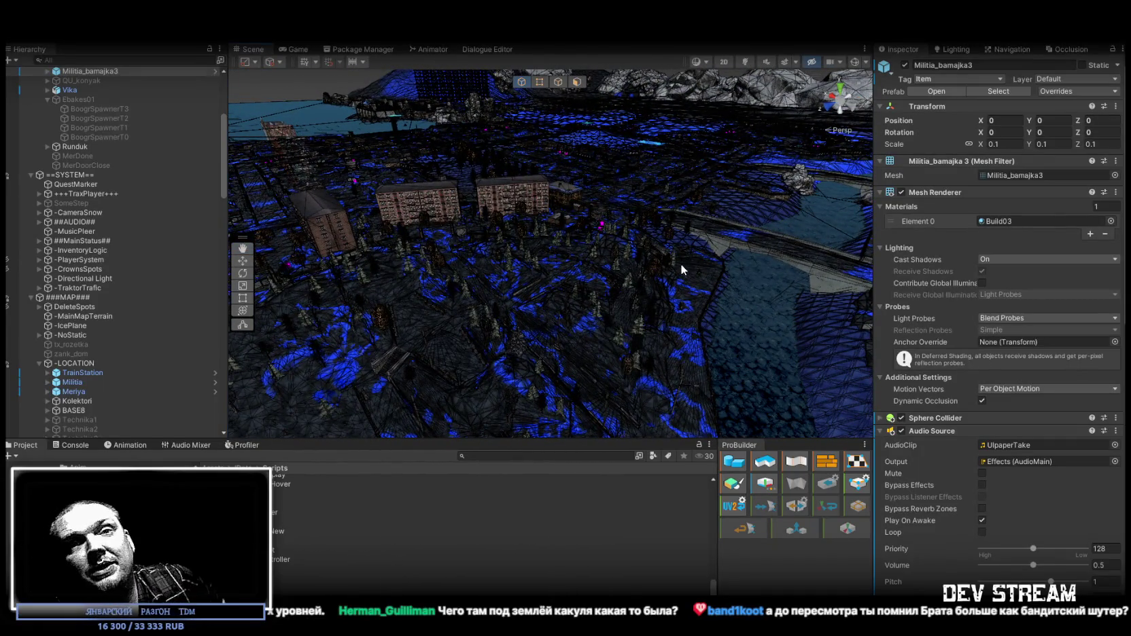
Check INWORK, then TestingPOW, which sits at X -81.61, Y 49.78, Z 370.7628.
{"action": "scroll", "coordinate": [127, 344], "scroll_direction": "down", "scroll_amount": 20}
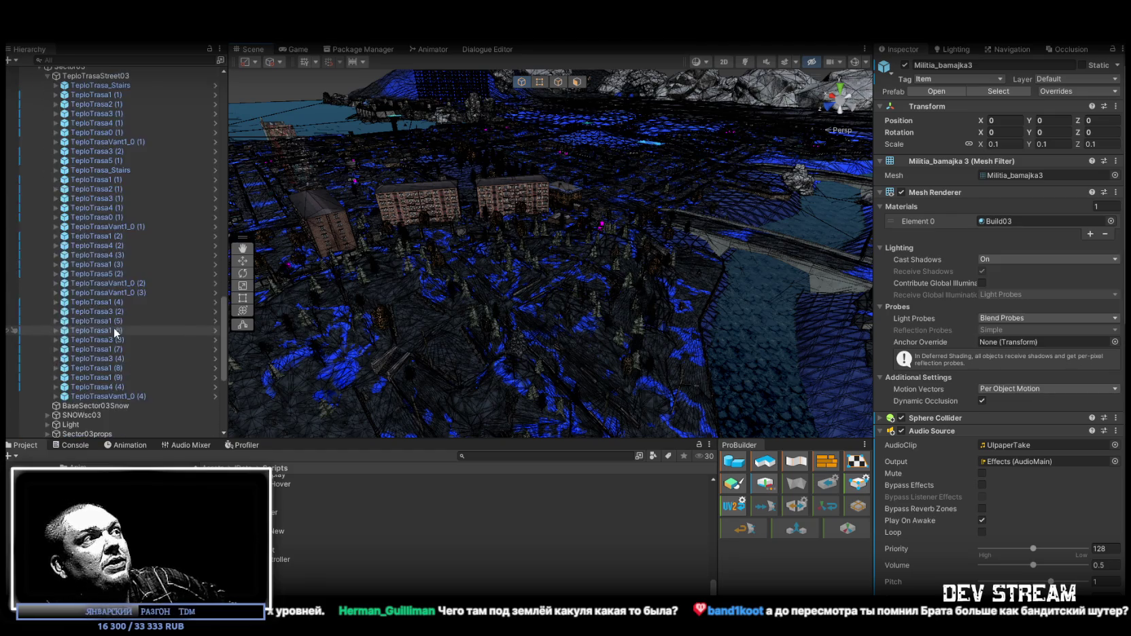
{"action": "scroll", "coordinate": [113, 327], "scroll_direction": "down", "scroll_amount": 10}
{"action": "left_click", "coordinate": [73, 415]}
{"action": "left_click", "coordinate": [78, 425]}
{"action": "mouse_move", "coordinate": [550, 245]}
{"action": "left_mouse_down"}
{"action": "mouse_move", "coordinate": [513, 243]}
{"action": "mouse_move", "coordinate": [580, 244]}
{"action": "left_mouse_up"}
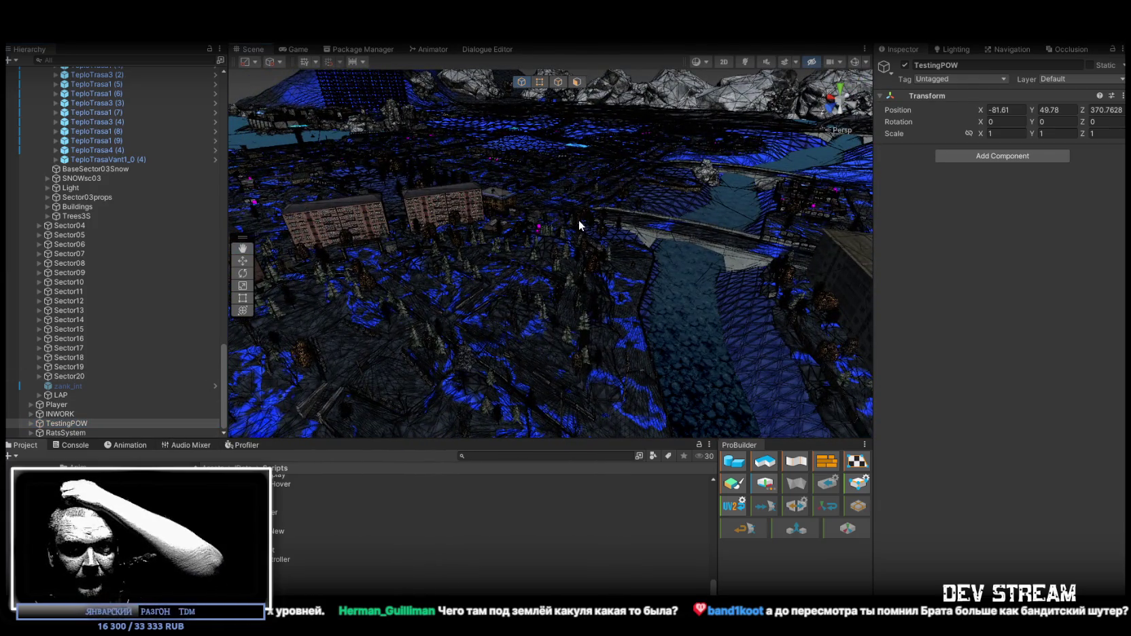
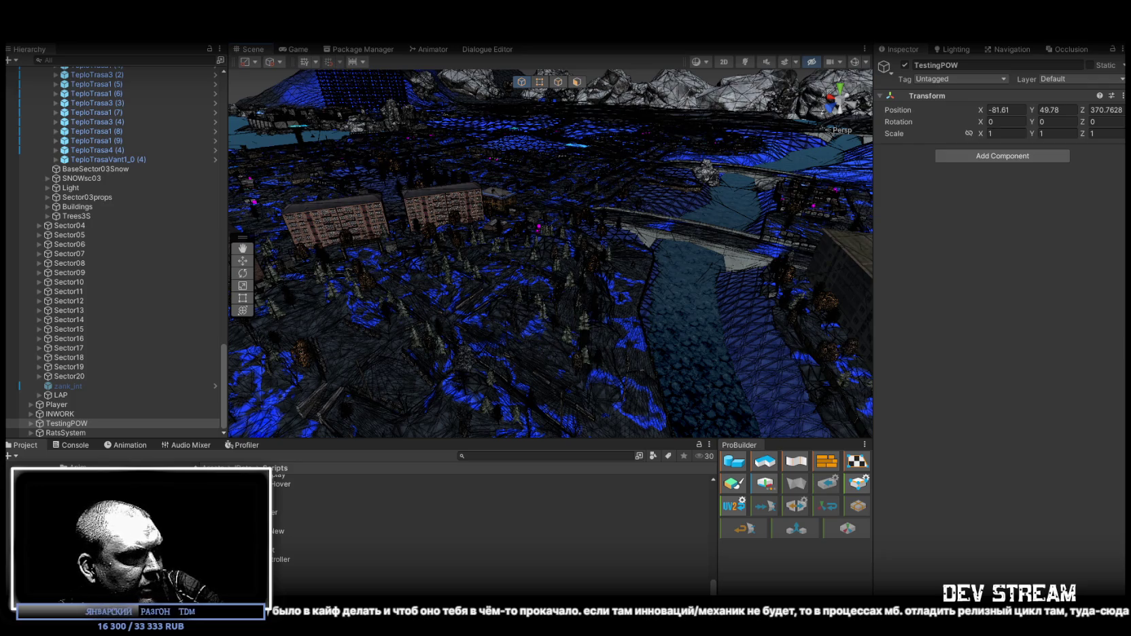
Search the Hierarchy for 'boog', select BoogrSpawnerT0, then clear the search.
{"action": "left_click", "coordinate": [106, 292]}
{"action": "scroll", "coordinate": [113, 301], "scroll_direction": "up", "scroll_amount": 10}
{"action": "left_click", "coordinate": [126, 61]}
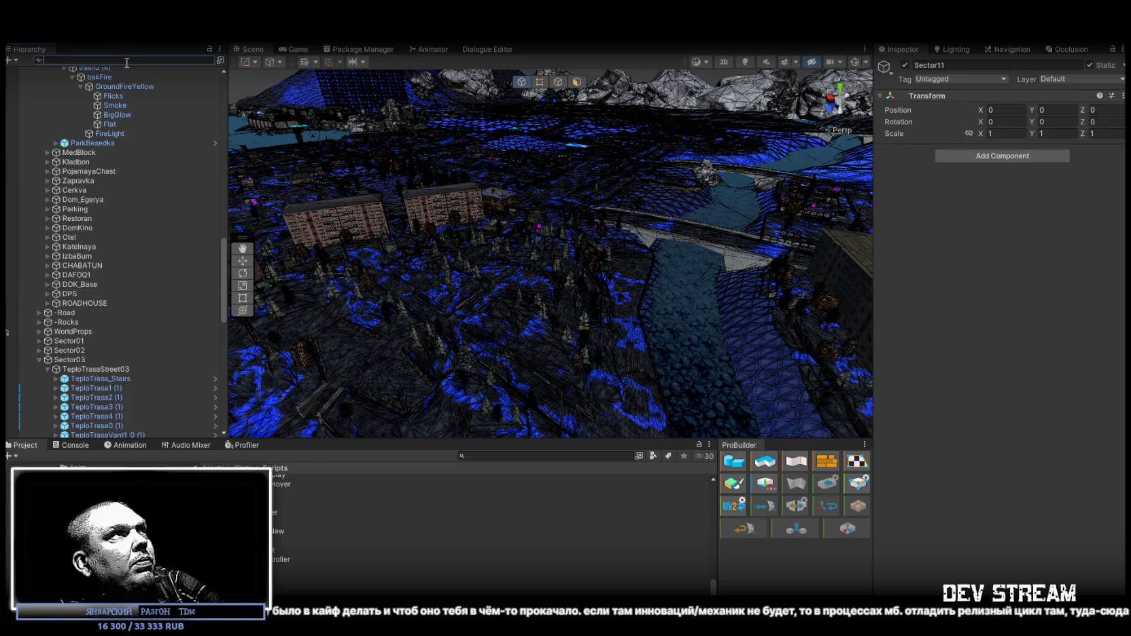
{"action": "type", "text": "boog"}
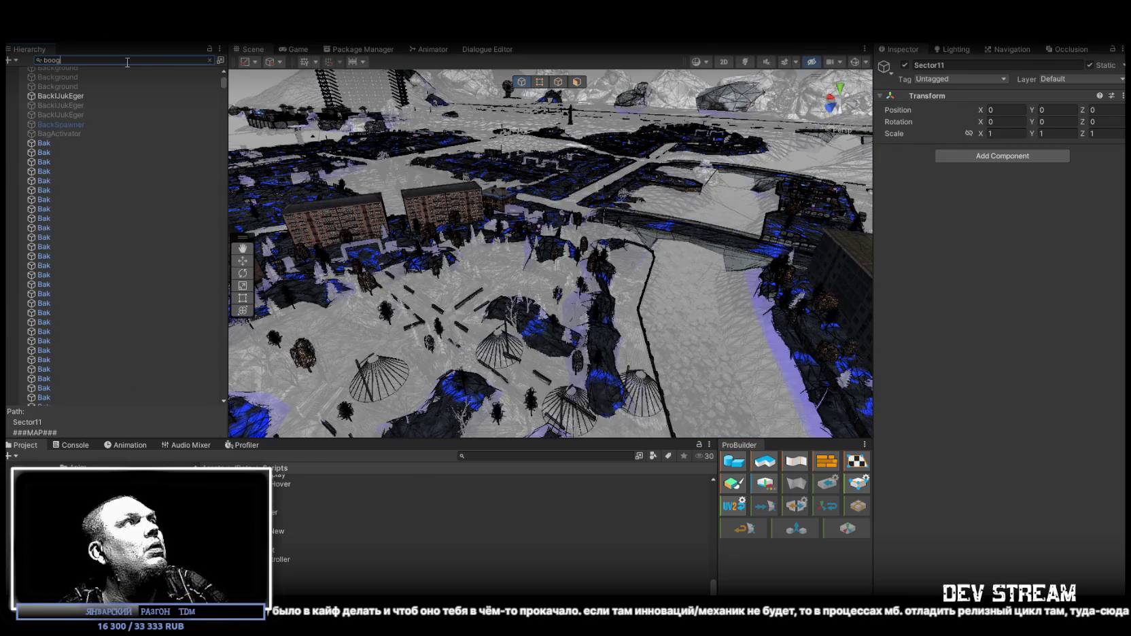
{"action": "left_click", "coordinate": [65, 80]}
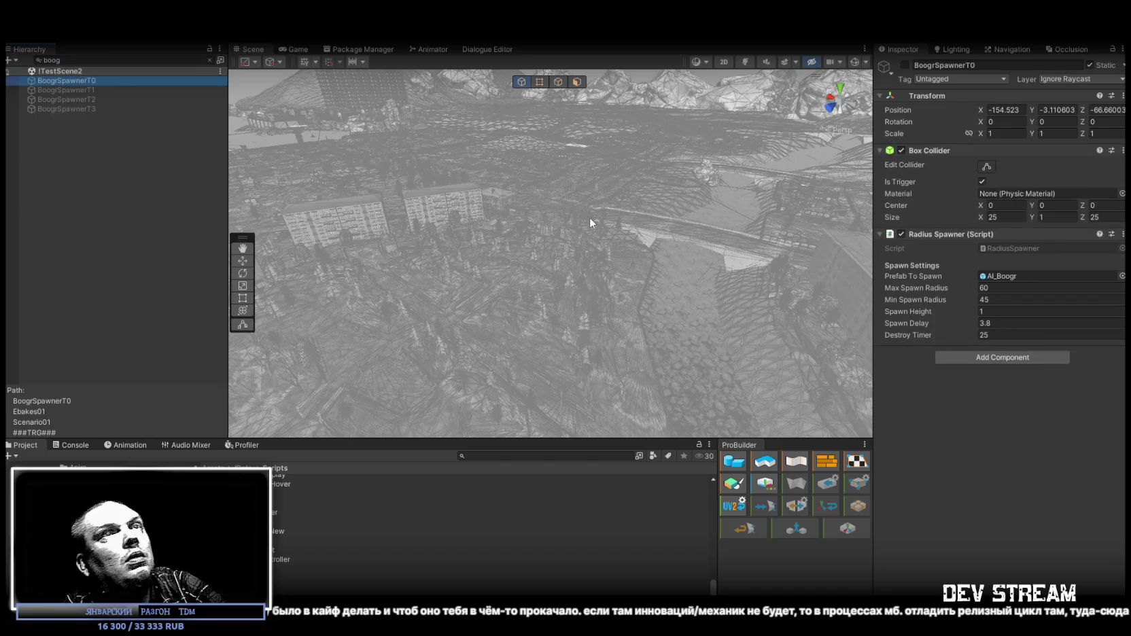
{"action": "key", "text": "Escape"}
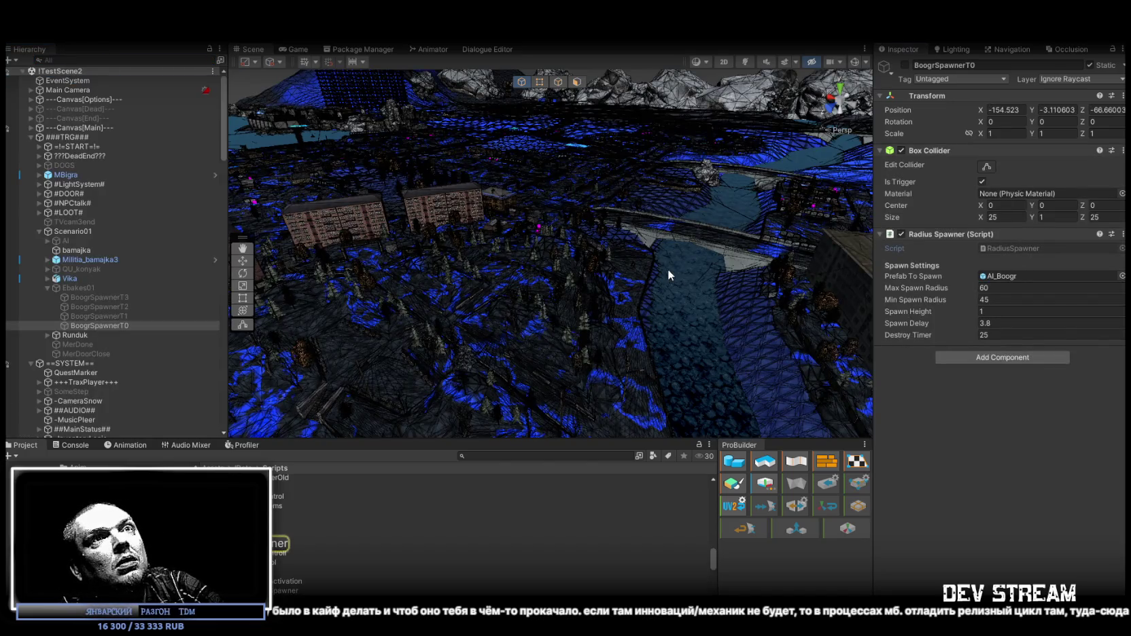
Return to the RadiusSpawner script code and scroll down to its gizmo radius spheres.
{"action": "key", "text": "alt+Tab"}
{"action": "scroll", "coordinate": [367, 386], "scroll_direction": "down", "scroll_amount": 15}
{"action": "scroll", "coordinate": [368, 386], "scroll_direction": "down", "scroll_amount": 10}
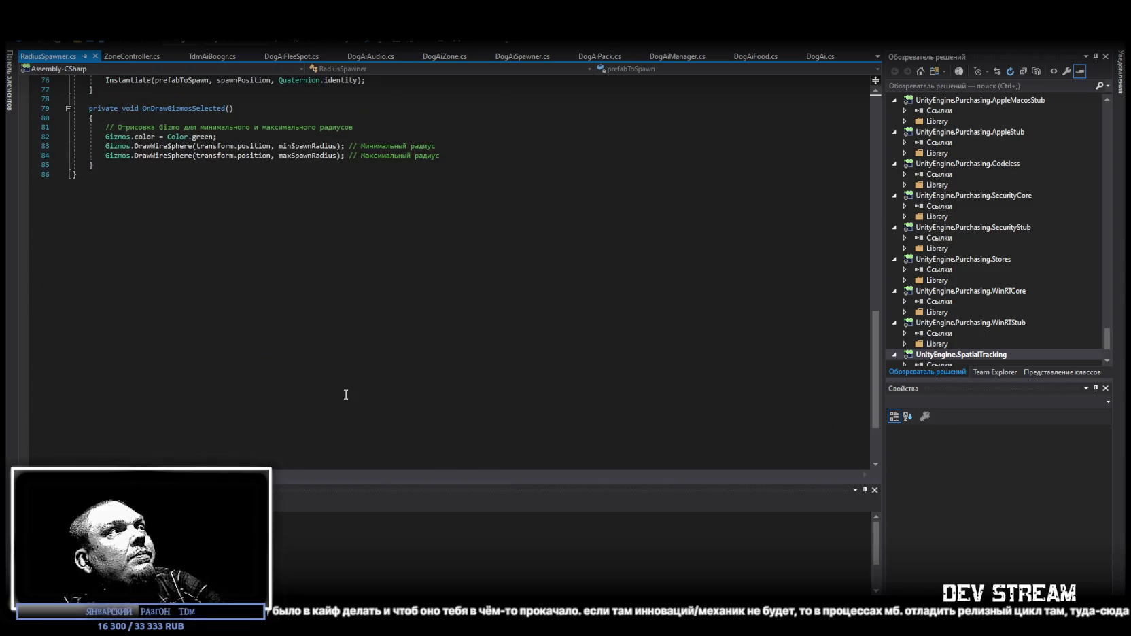
{"action": "key", "text": "ctrl+a"}
{"action": "key", "text": "alt+Tab"}
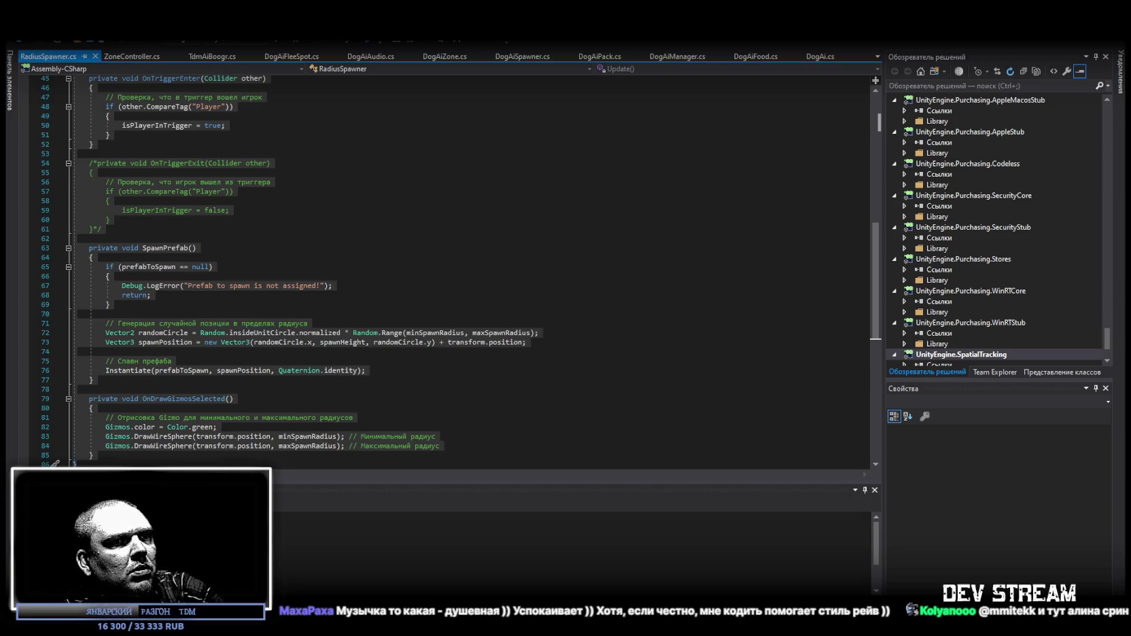
{"action": "key", "text": "alt+Tab"}
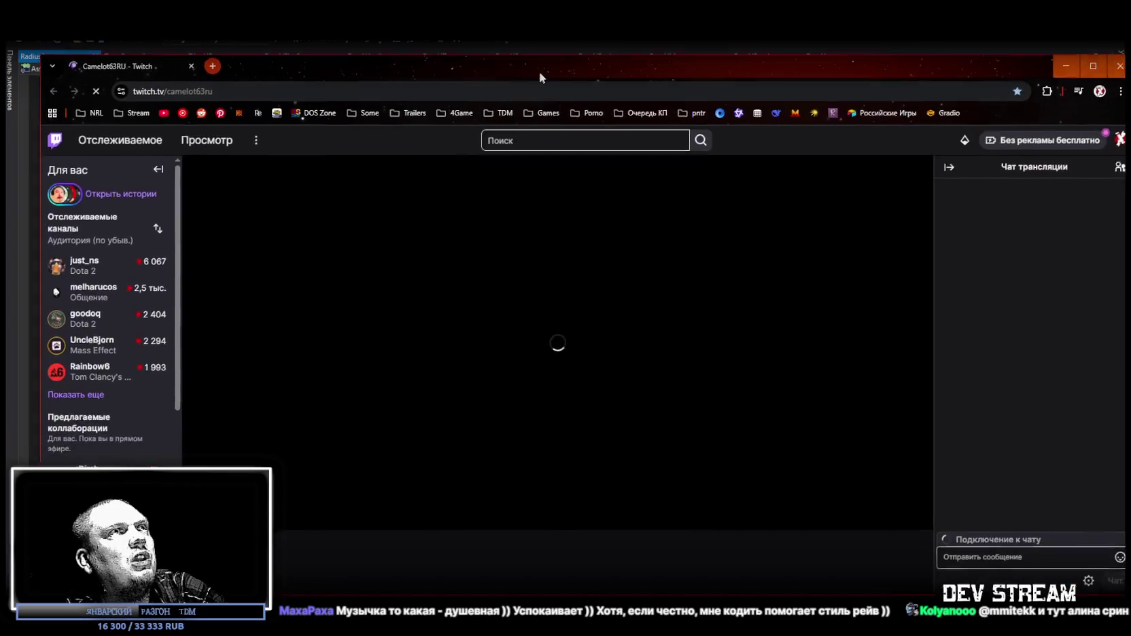
{"action": "double_click", "coordinate": [545, 67]}
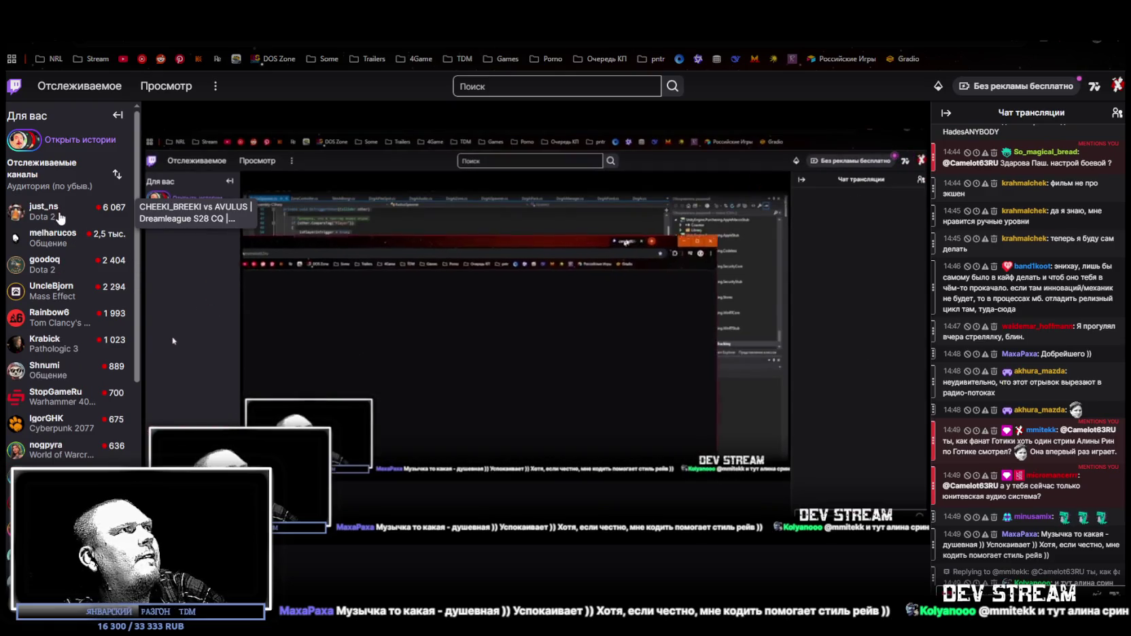
{"action": "scroll", "coordinate": [58, 282], "scroll_direction": "down", "scroll_amount": 3}
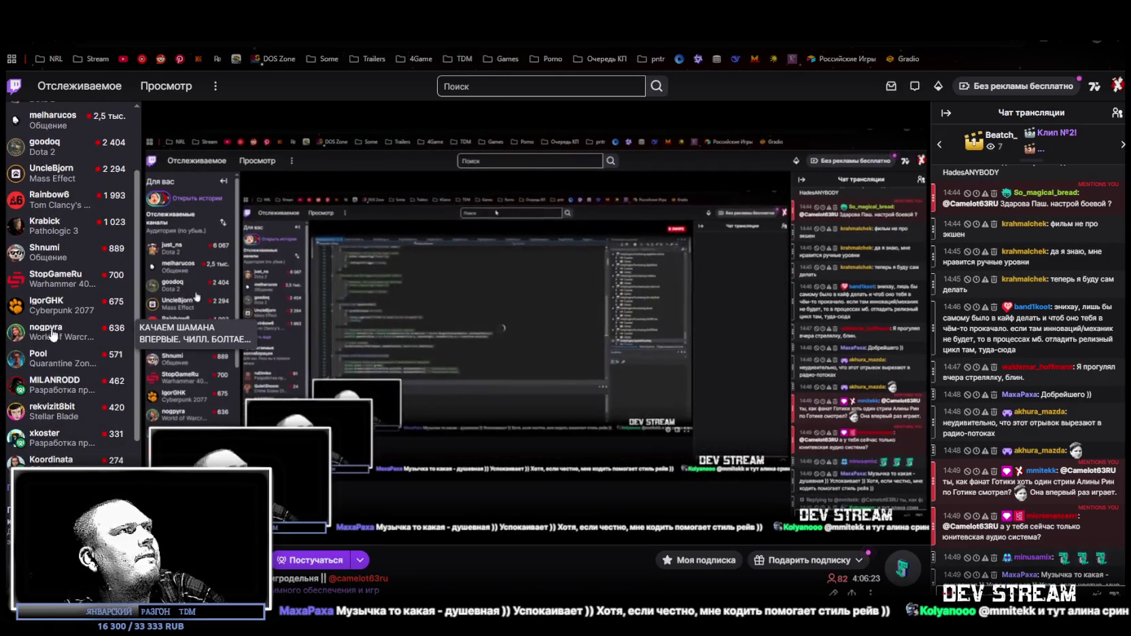
{"action": "scroll", "coordinate": [51, 354], "scroll_direction": "up", "scroll_amount": 3}
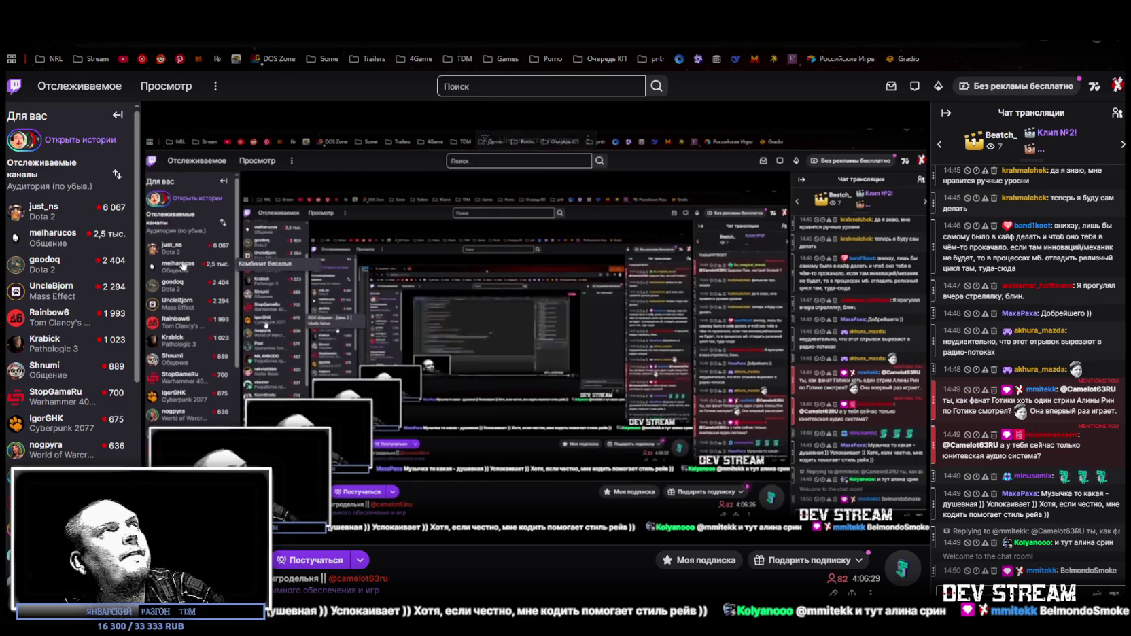
{"action": "key", "text": "alt+Tab"}
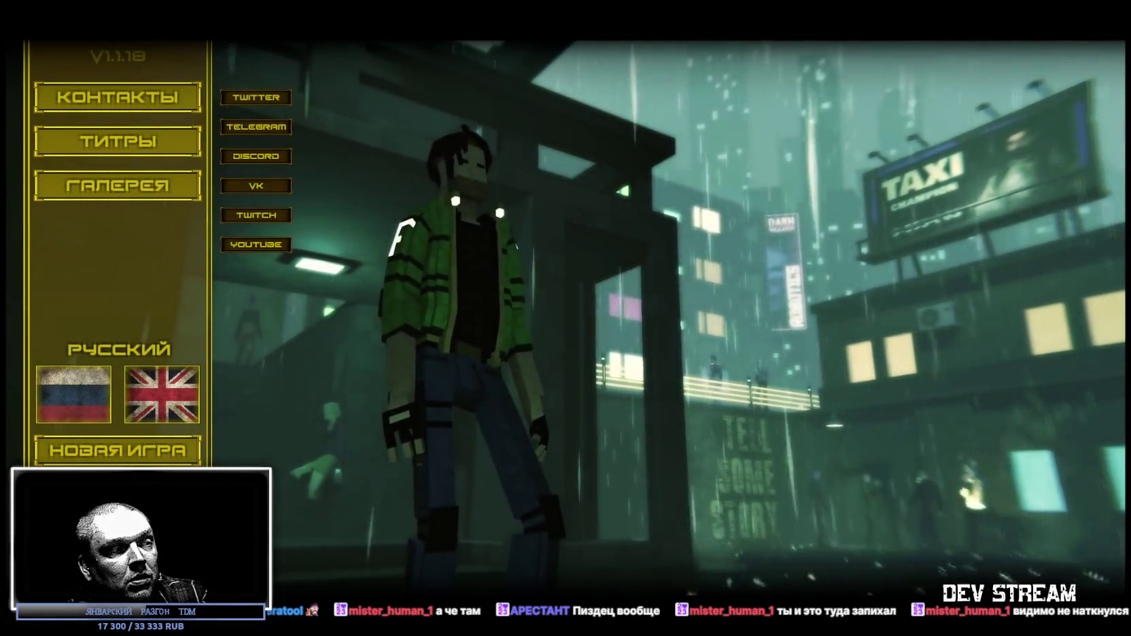
Browse the game segments to ПАРТНЁР and start its Подарок level.
{"action": "left_click", "coordinate": [167, 460]}
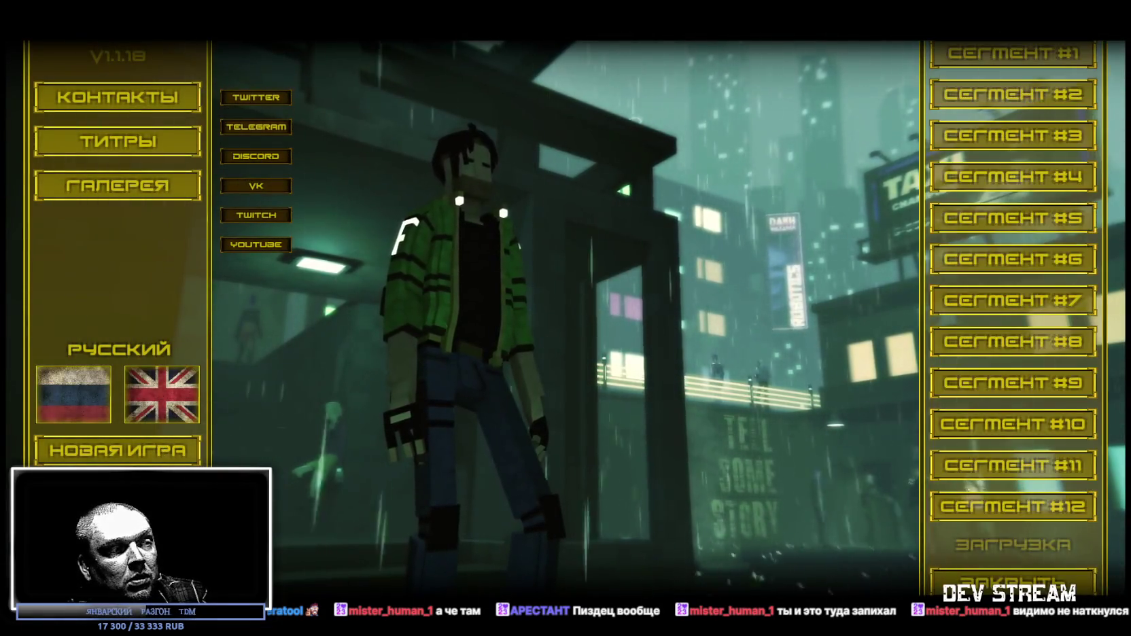
{"action": "left_click", "coordinate": [997, 265]}
{"action": "left_click", "coordinate": [995, 184]}
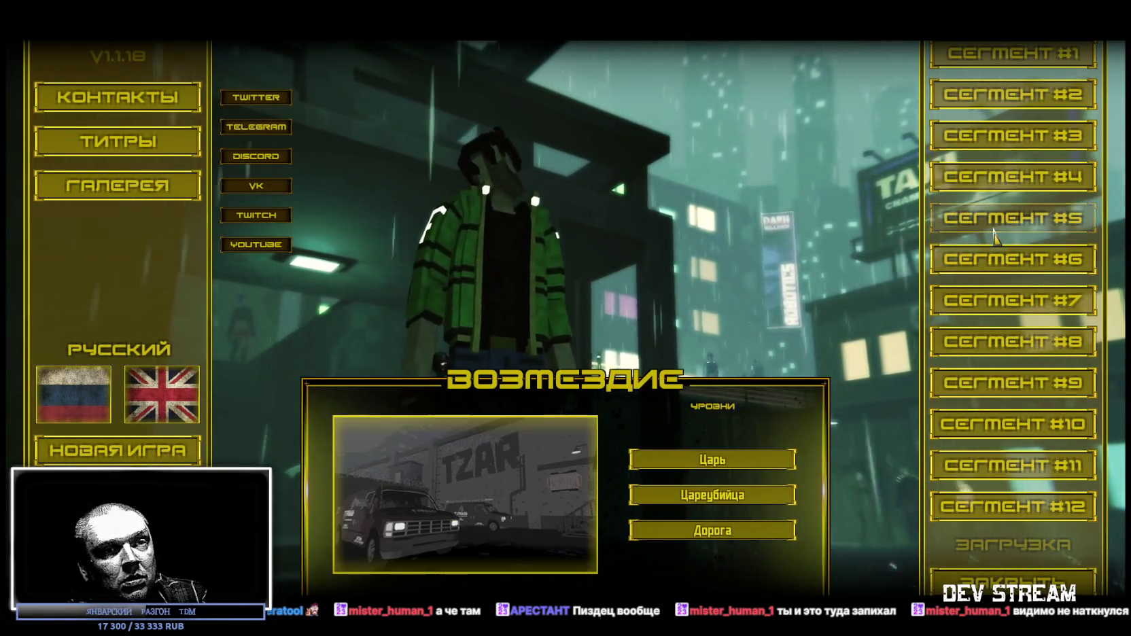
{"action": "left_click", "coordinate": [994, 182]}
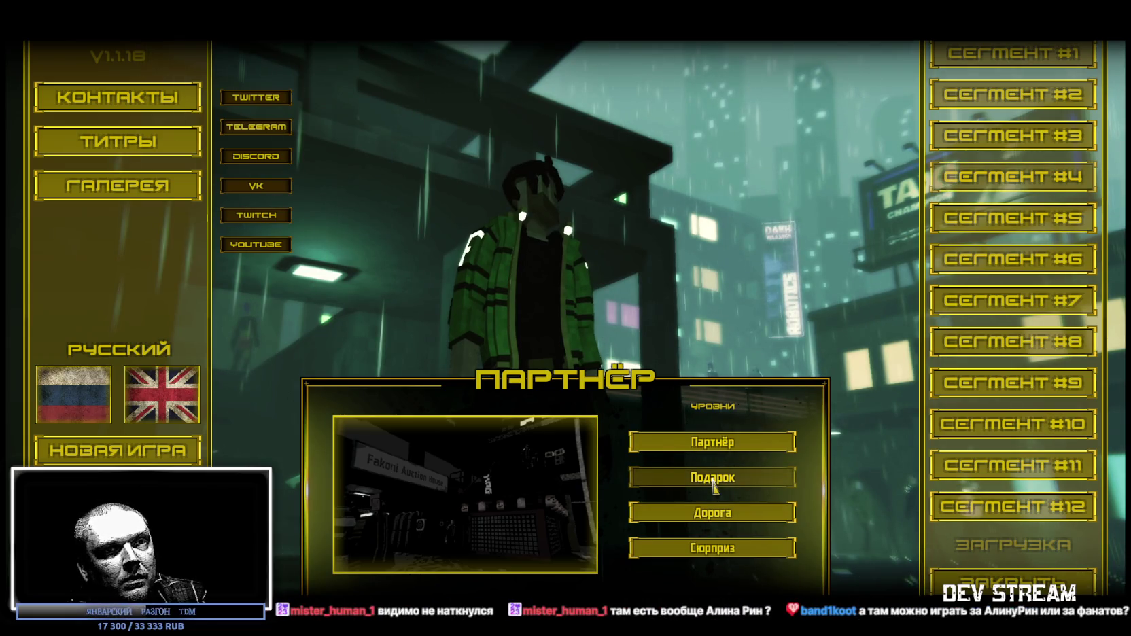
{"action": "left_click", "coordinate": [713, 481]}
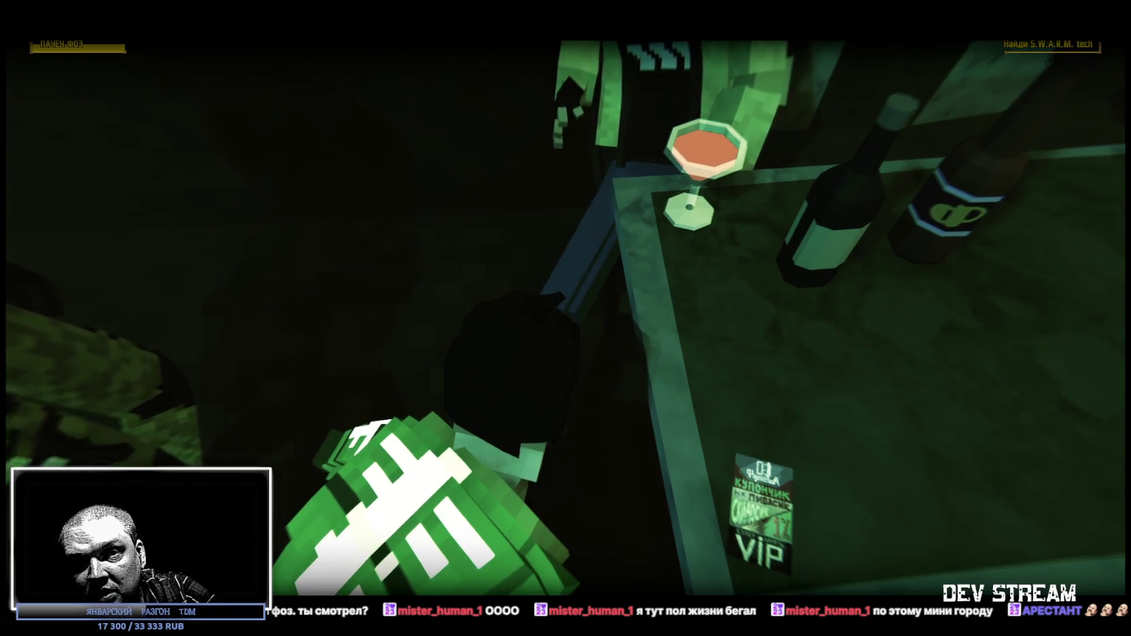
Walk from the booth through the corridor and stairs, via Sweet Wuxia, into the poster room.
{"action": "key", "text": "w"}
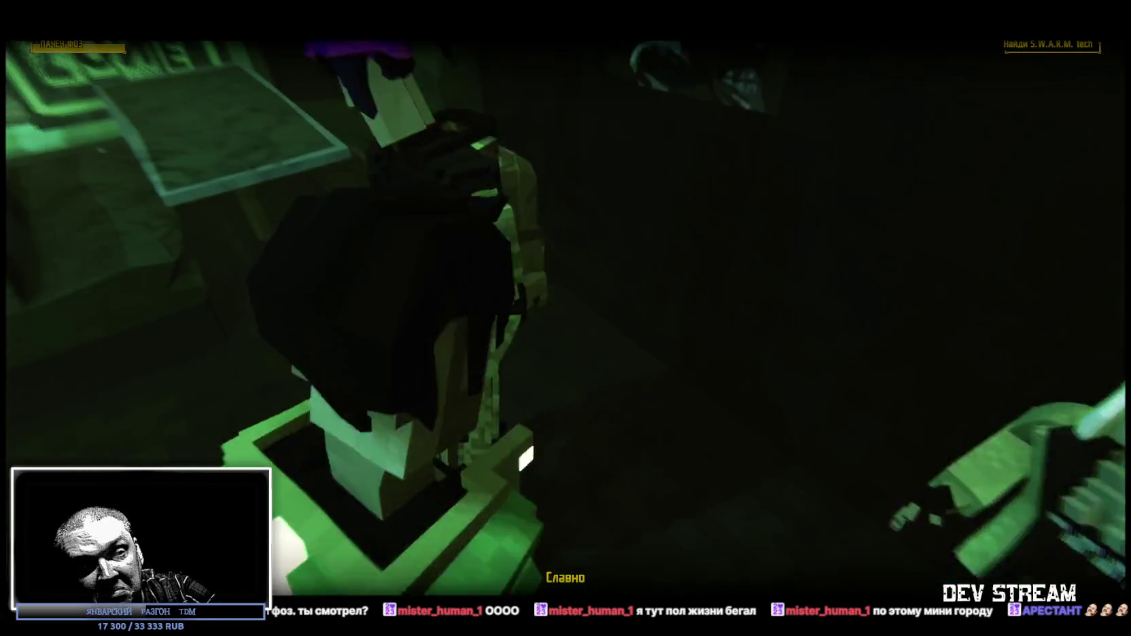
{"action": "key", "text": "w"}
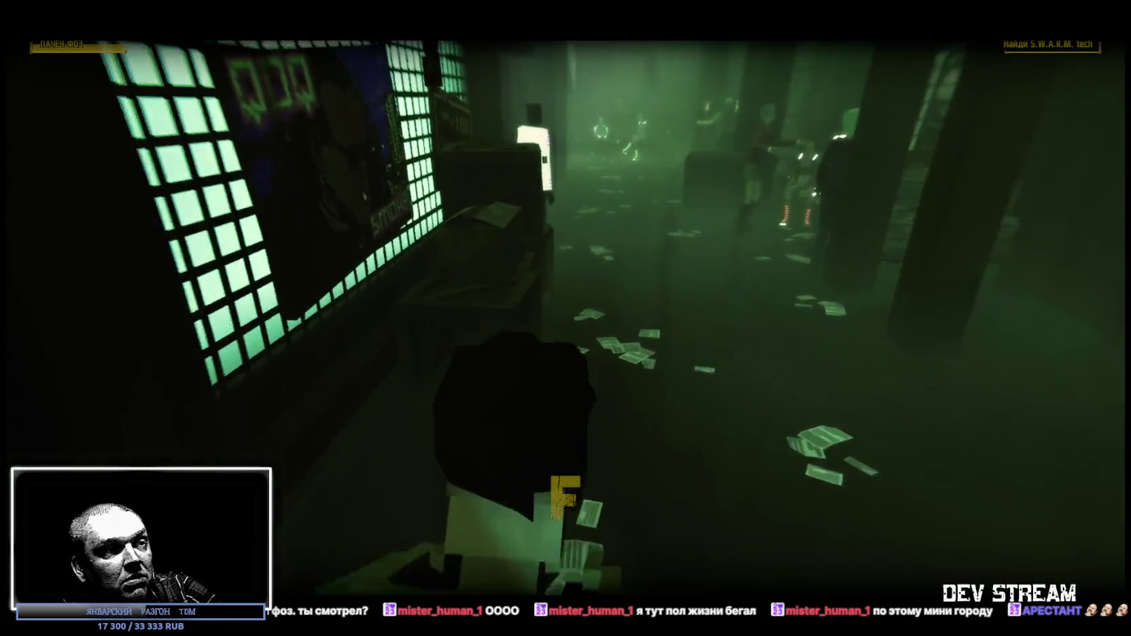
{"action": "key", "text": "w"}
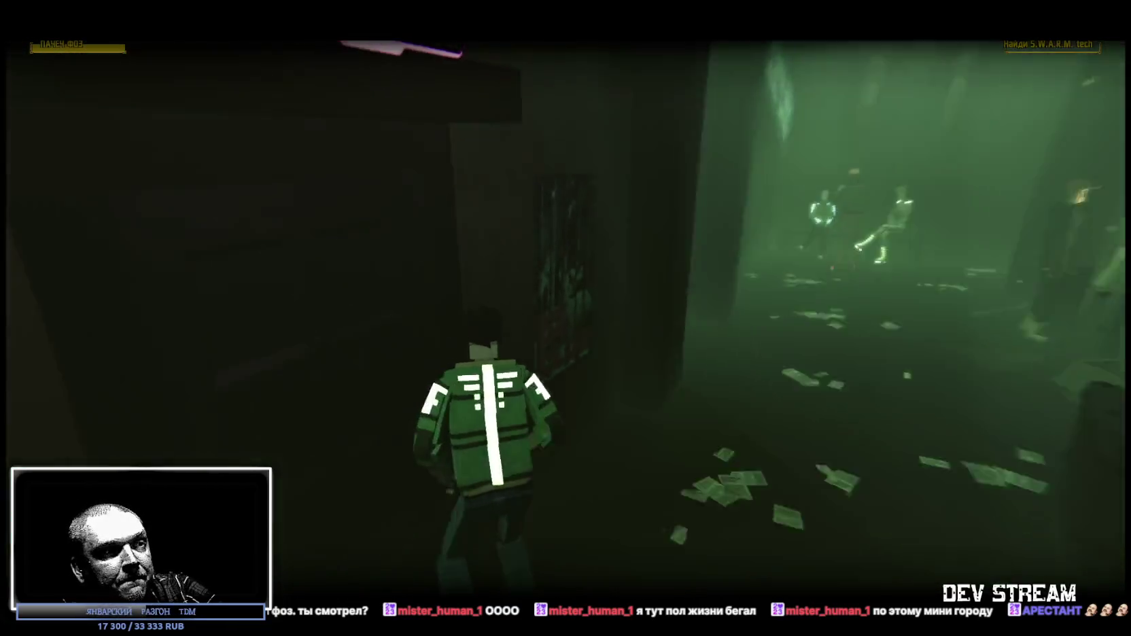
{"action": "key", "text": "w"}
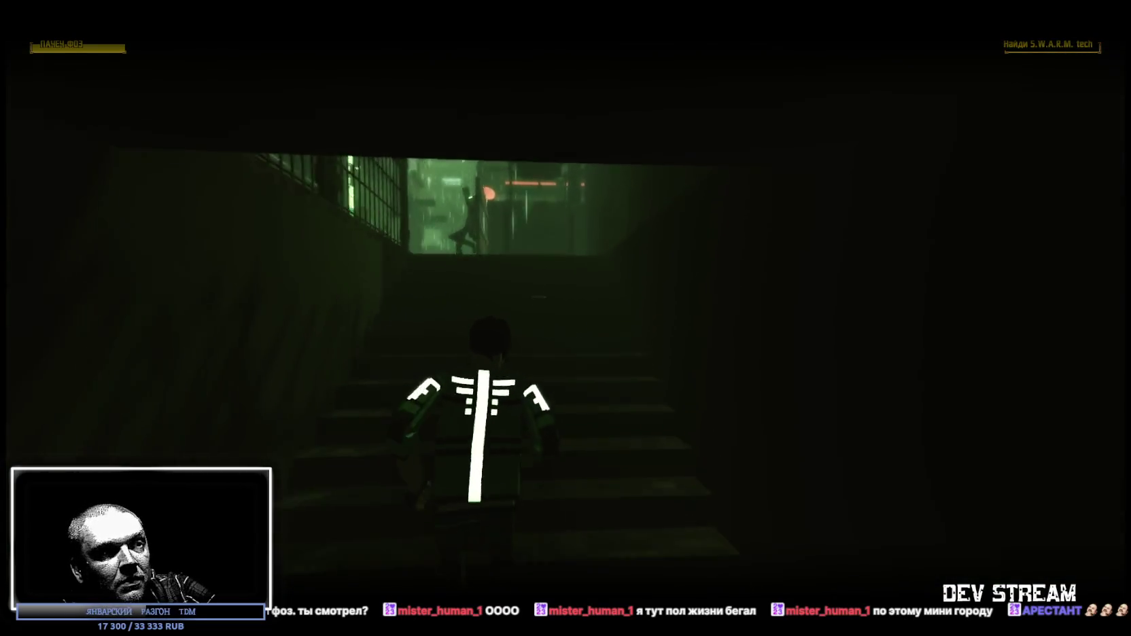
{"action": "key", "text": "w"}
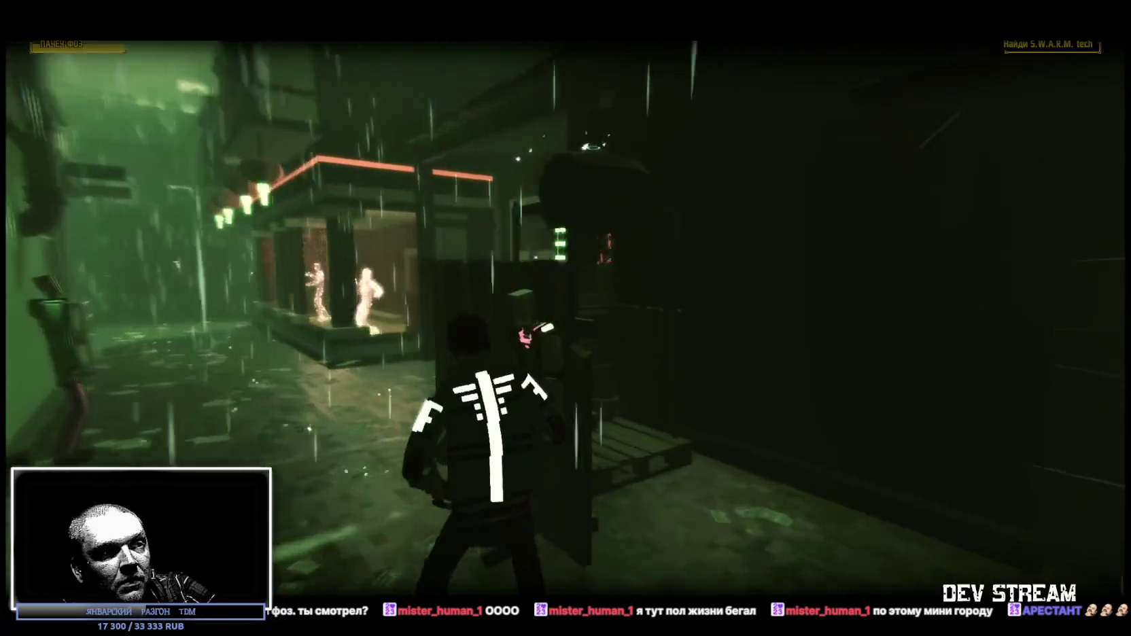
{"action": "key", "text": "w"}
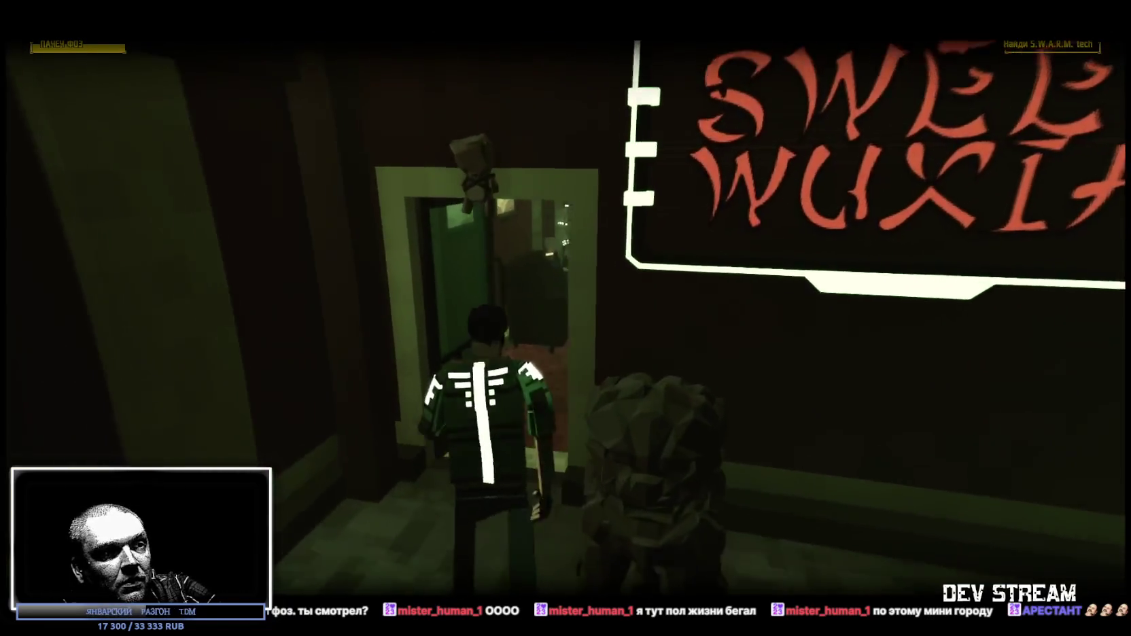
{"action": "key", "text": "w"}
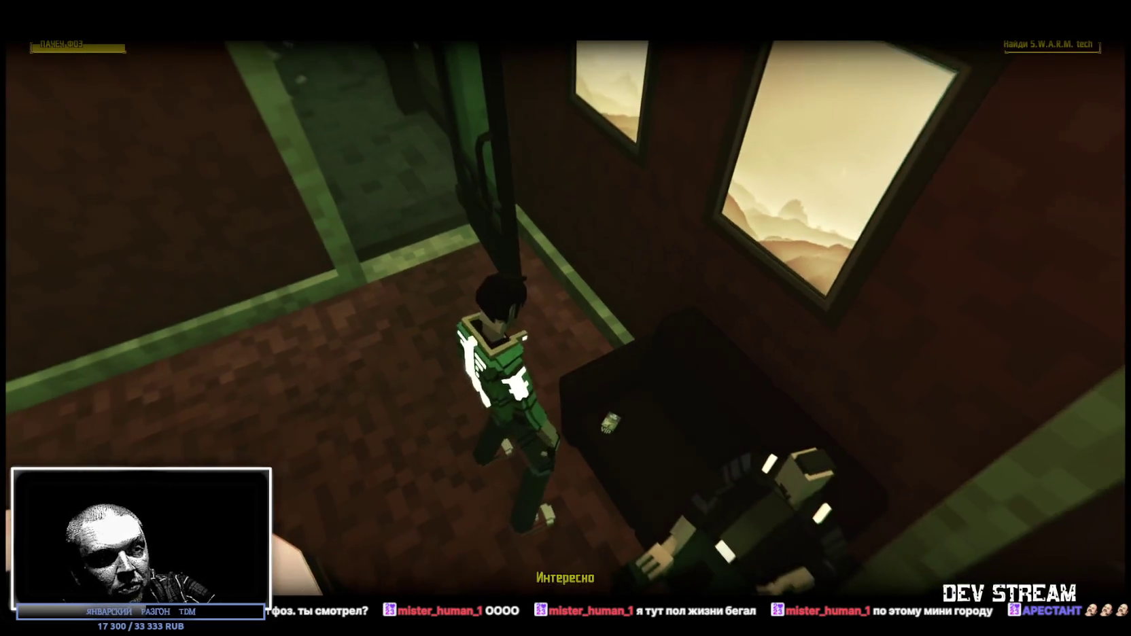
{"action": "key", "text": "w"}
{"action": "key", "text": "w"}
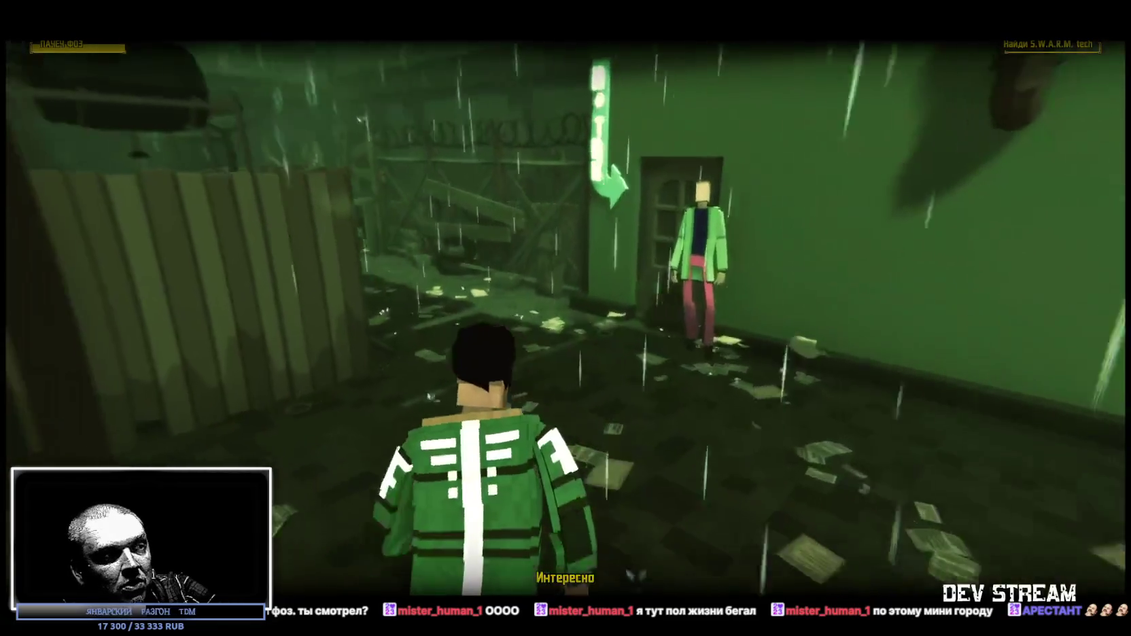
{"action": "key", "text": "w"}
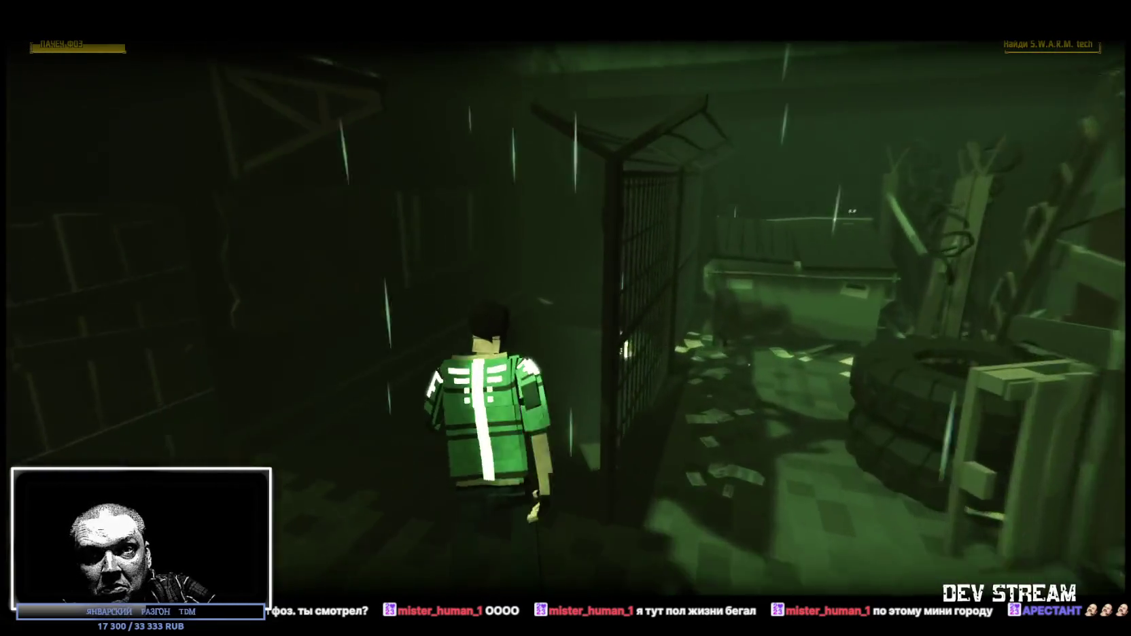
{"action": "key", "text": "w"}
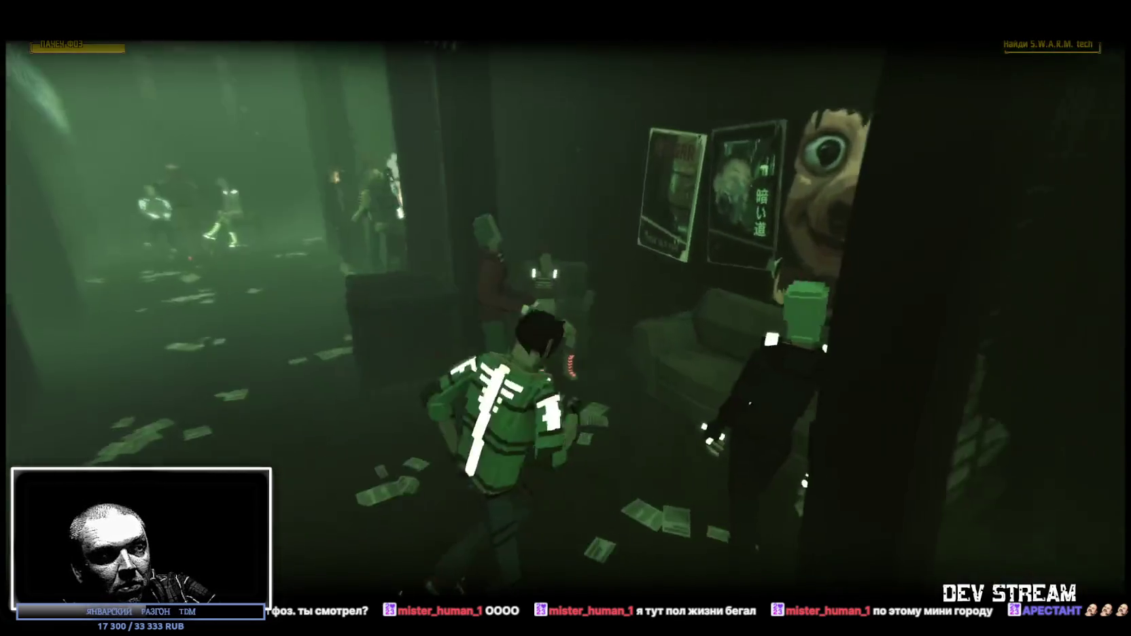
{"action": "key", "text": "w"}
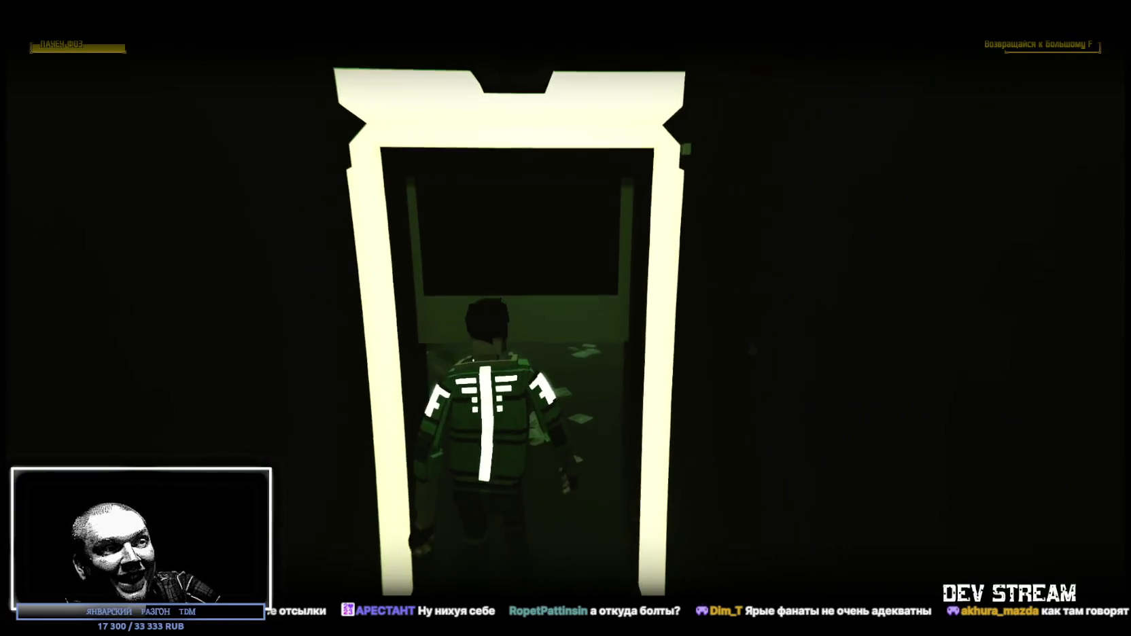
Walk past the fence and HARDWARE storefront to the stranger at the doorway.
{"action": "key", "text": "w"}
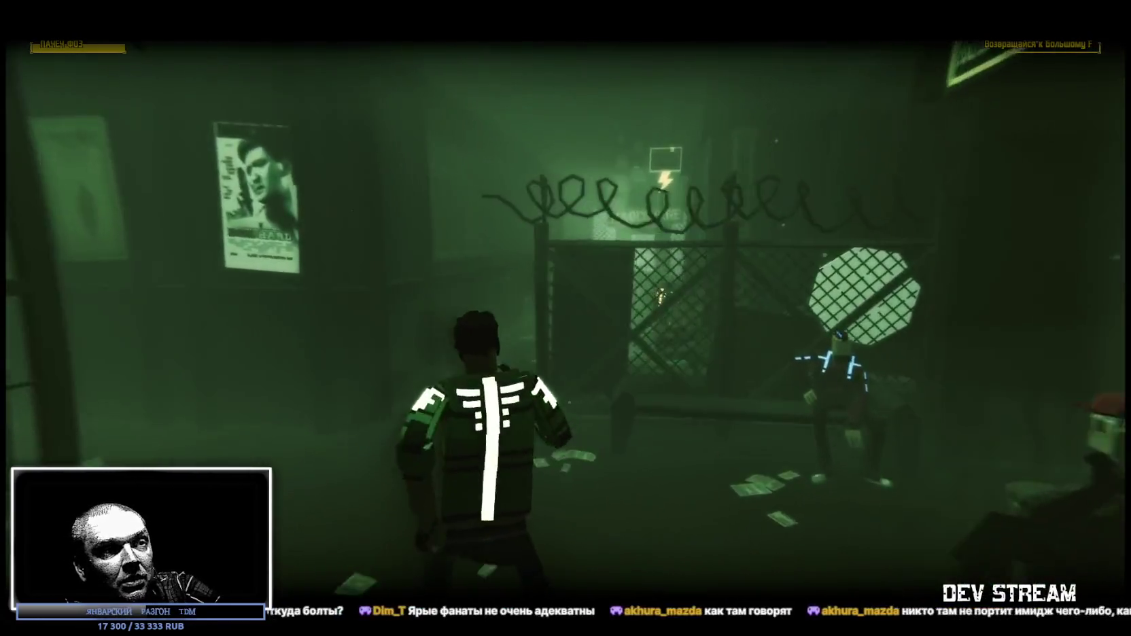
{"action": "key", "text": "w"}
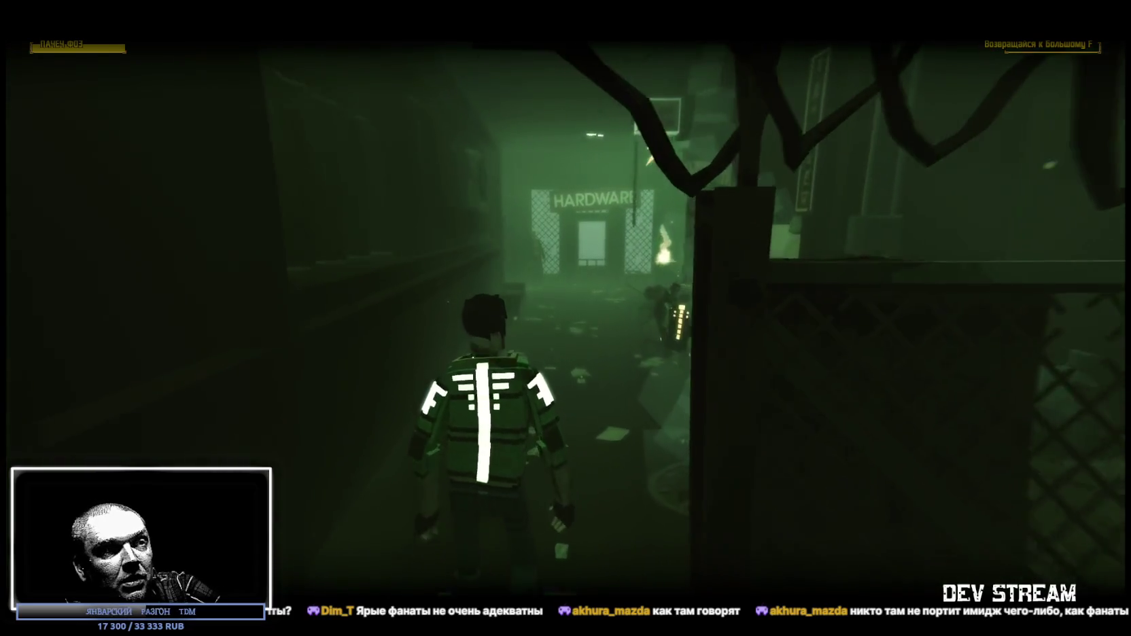
{"action": "key", "text": "w"}
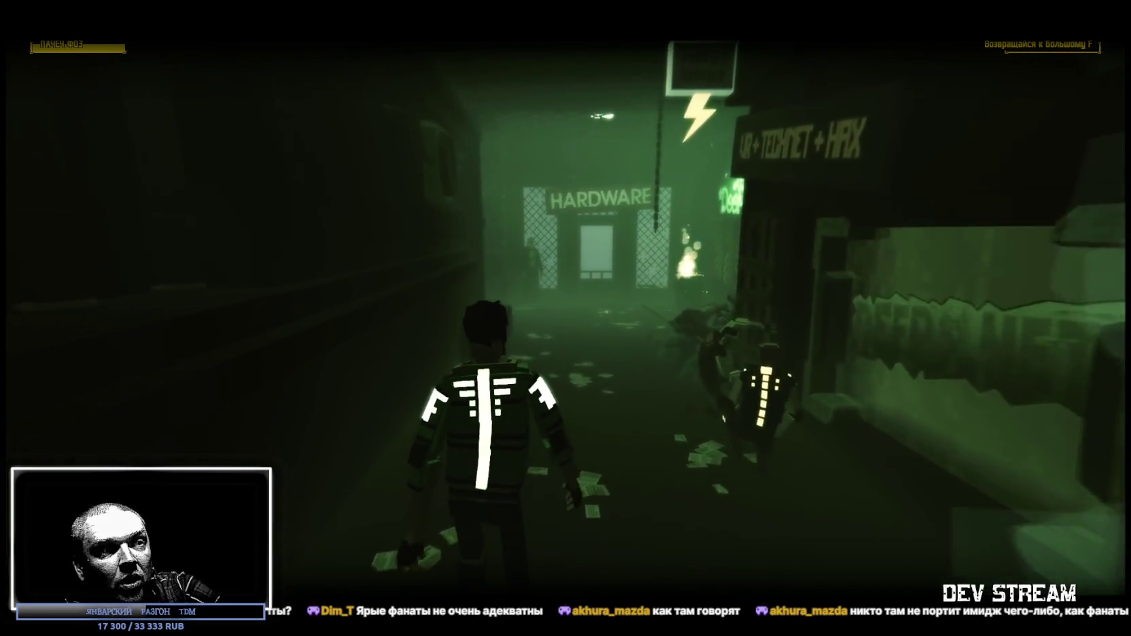
{"action": "key", "text": "d"}
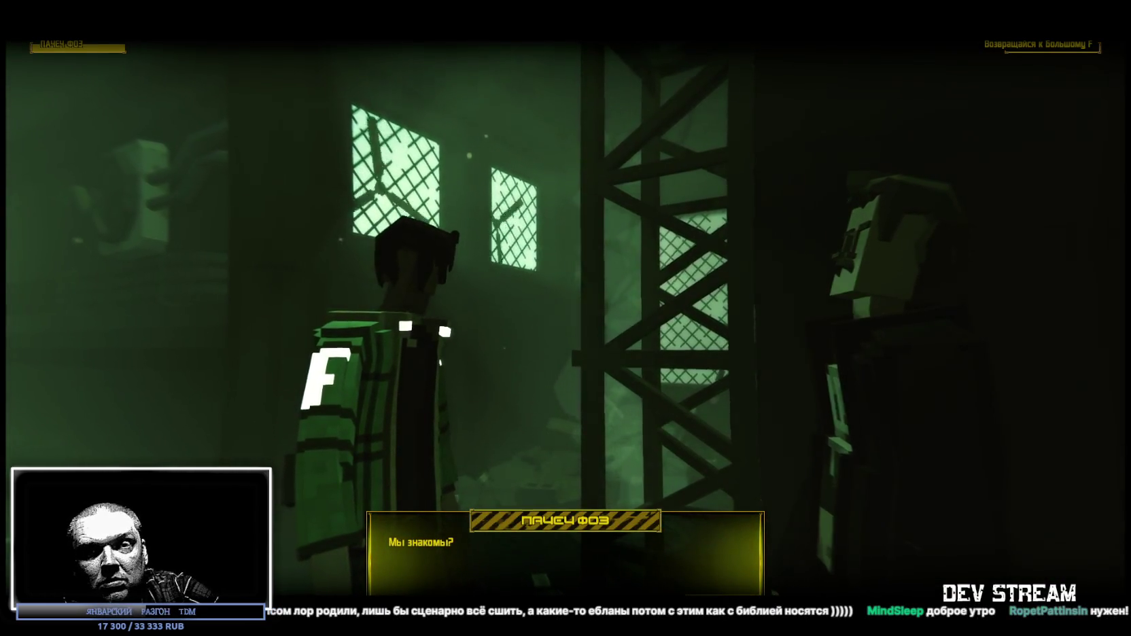
Advance through all seven dialogue lines with the stranger until gameplay resumes.
{"action": "left_click", "coordinate": [219, 419]}
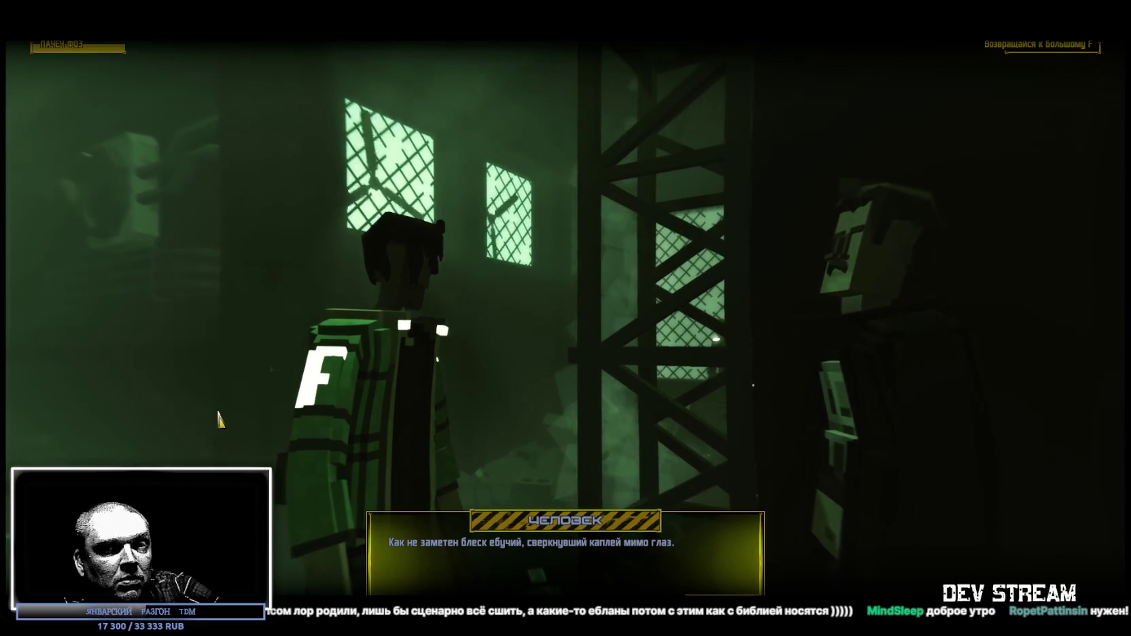
{"action": "left_click", "coordinate": [219, 420]}
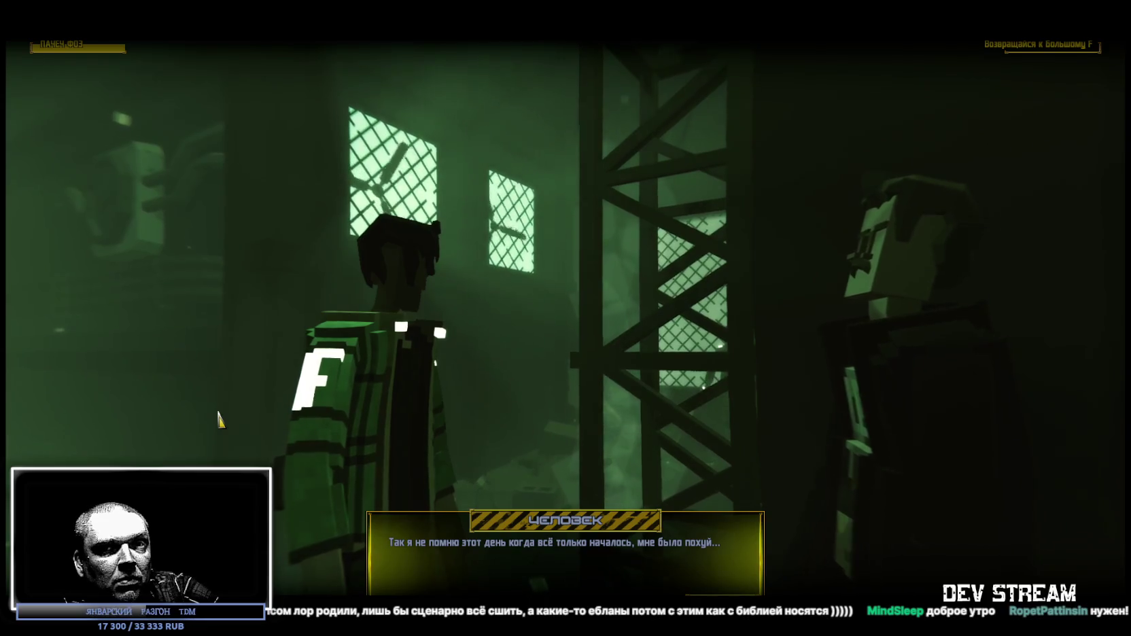
{"action": "left_click", "coordinate": [218, 420]}
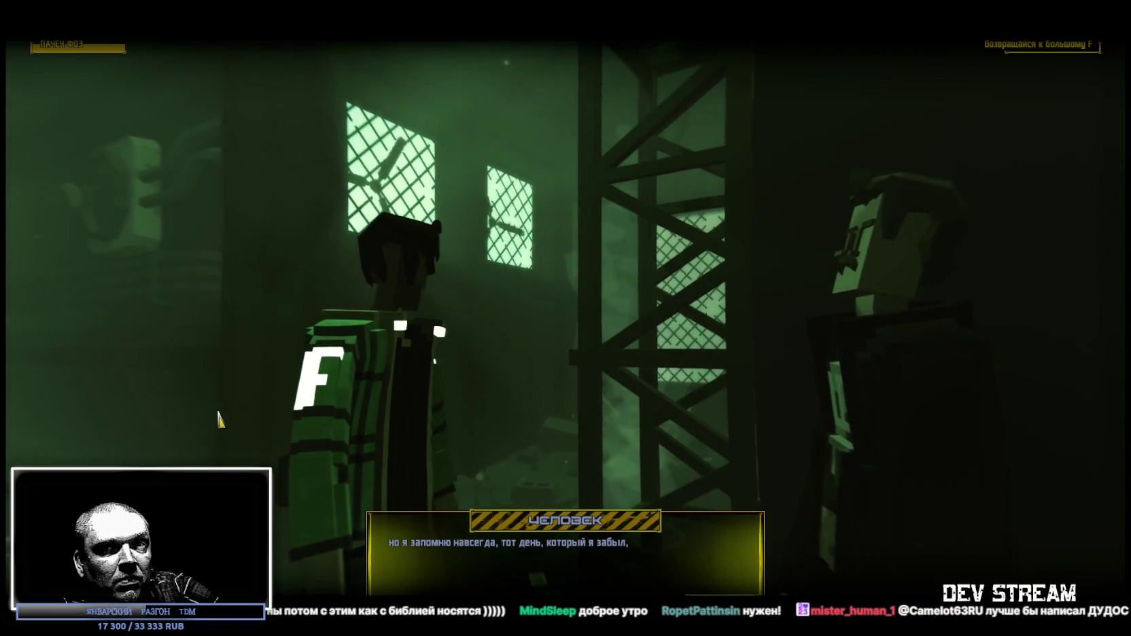
{"action": "left_click", "coordinate": [219, 419]}
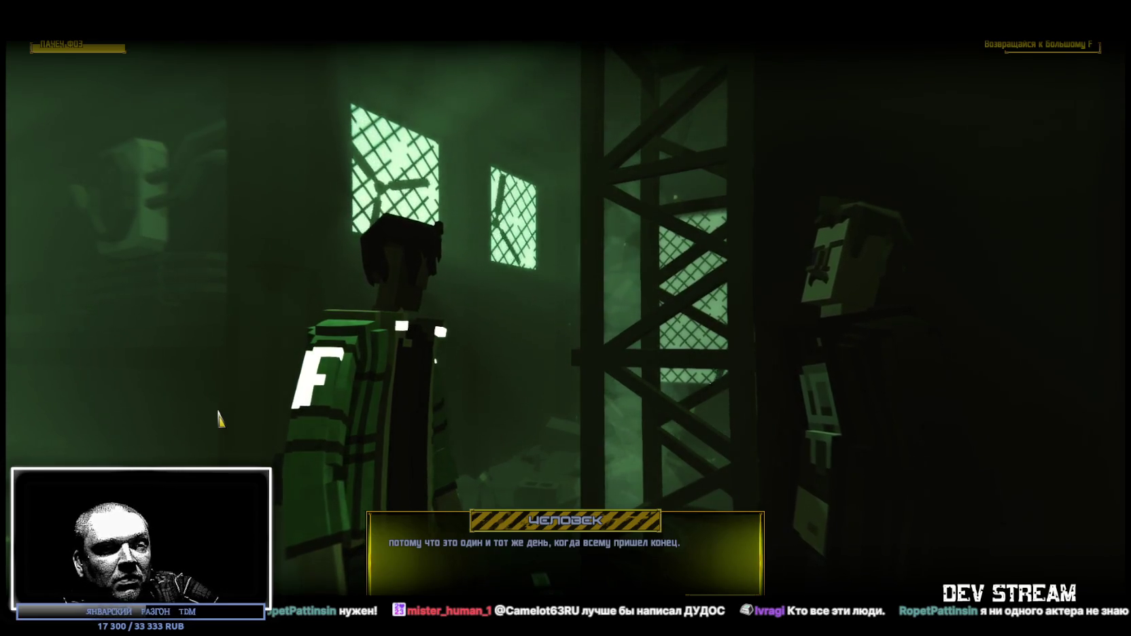
{"action": "left_click", "coordinate": [219, 420]}
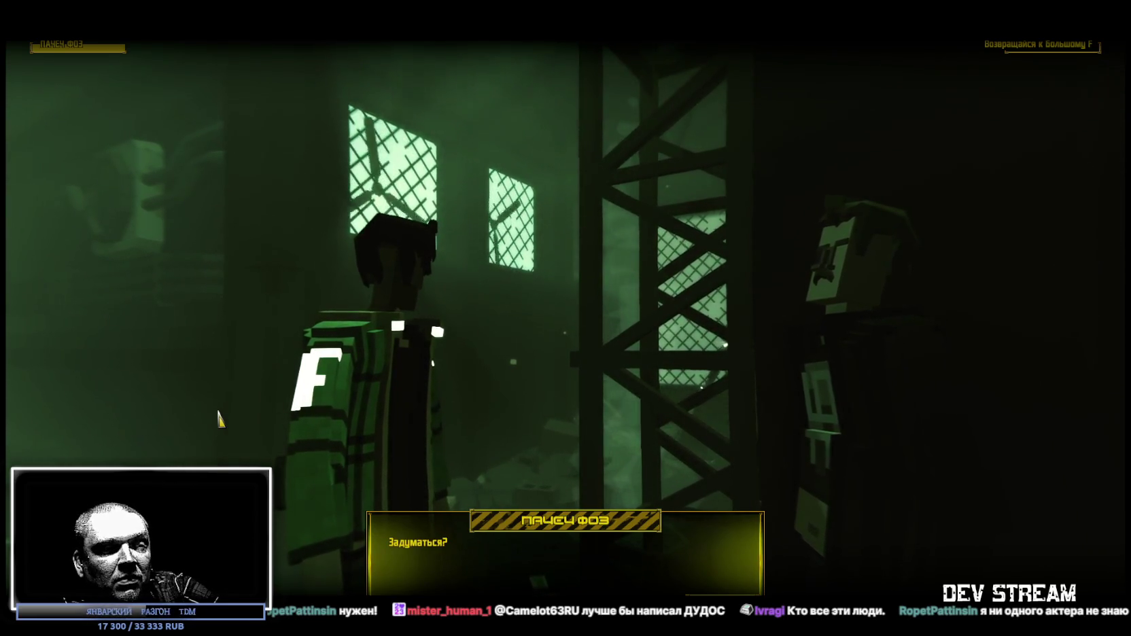
{"action": "left_click", "coordinate": [219, 420]}
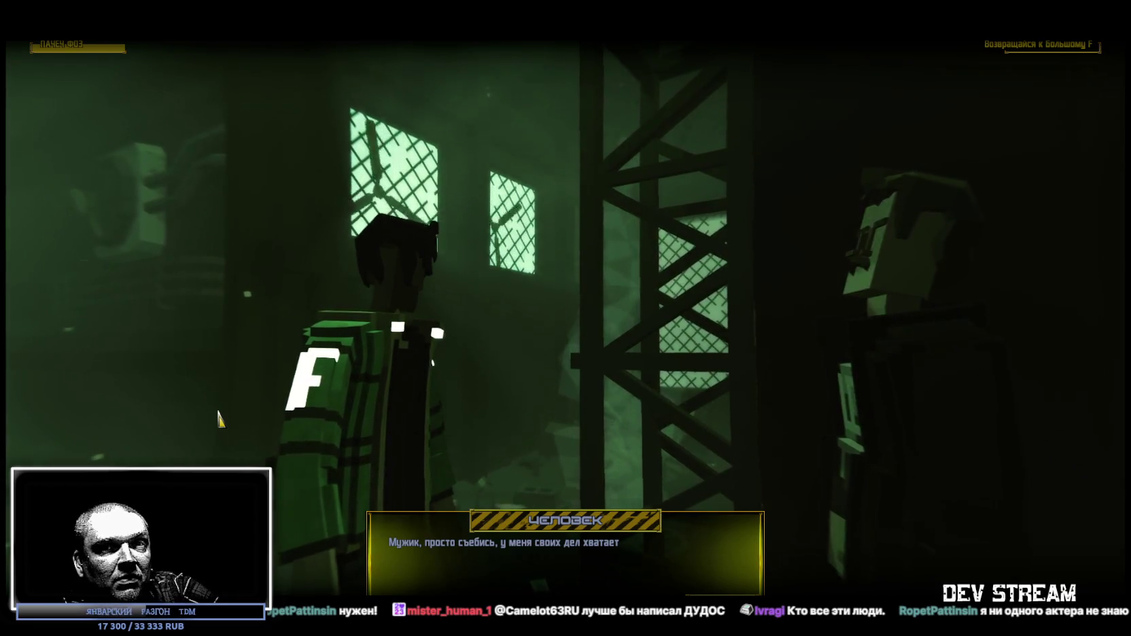
{"action": "left_click", "coordinate": [219, 419]}
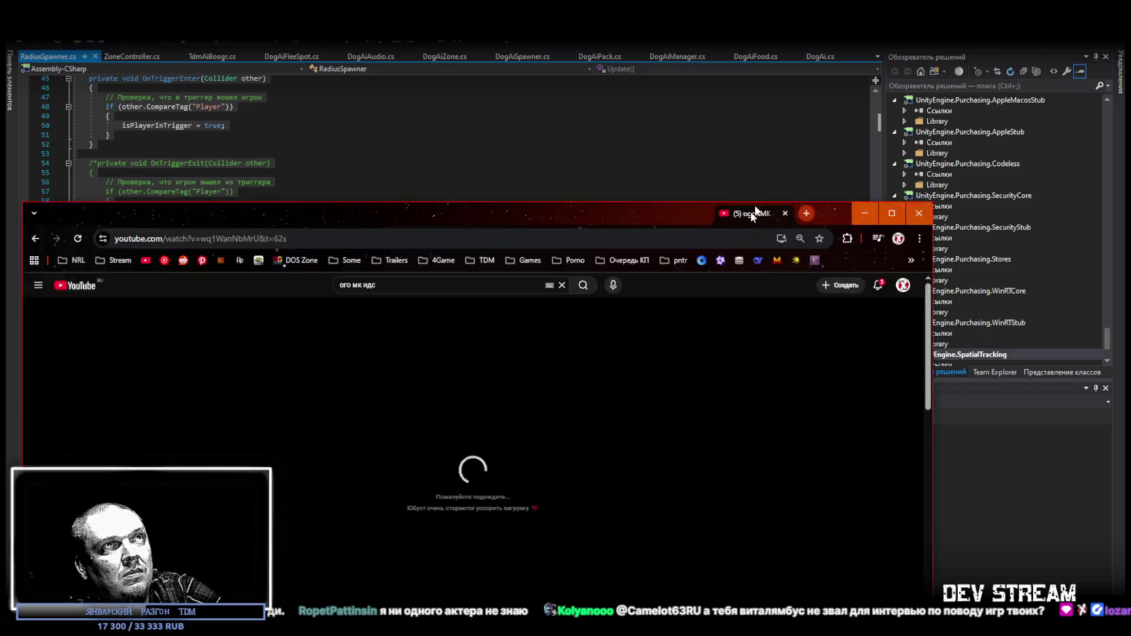
Drag the YouTube browser window up to the top of the screen.
{"action": "left_click_drag", "start_coordinate": [750, 212], "coordinate": [864, 46]}
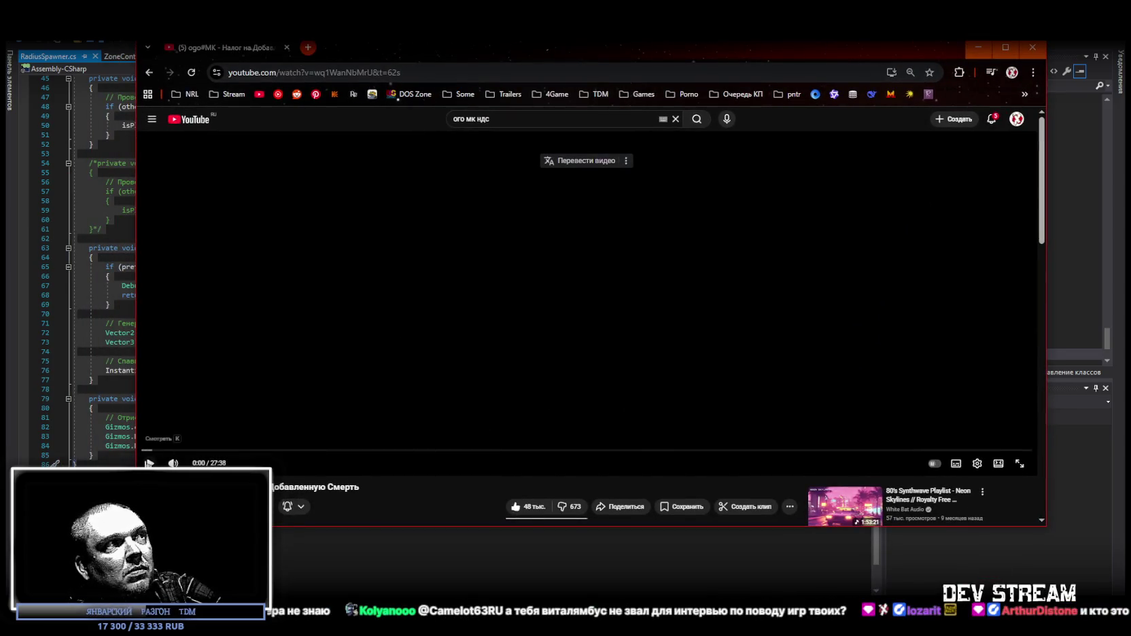
Play the 27:38 YouTube video from the start.
{"action": "left_click", "coordinate": [150, 463]}
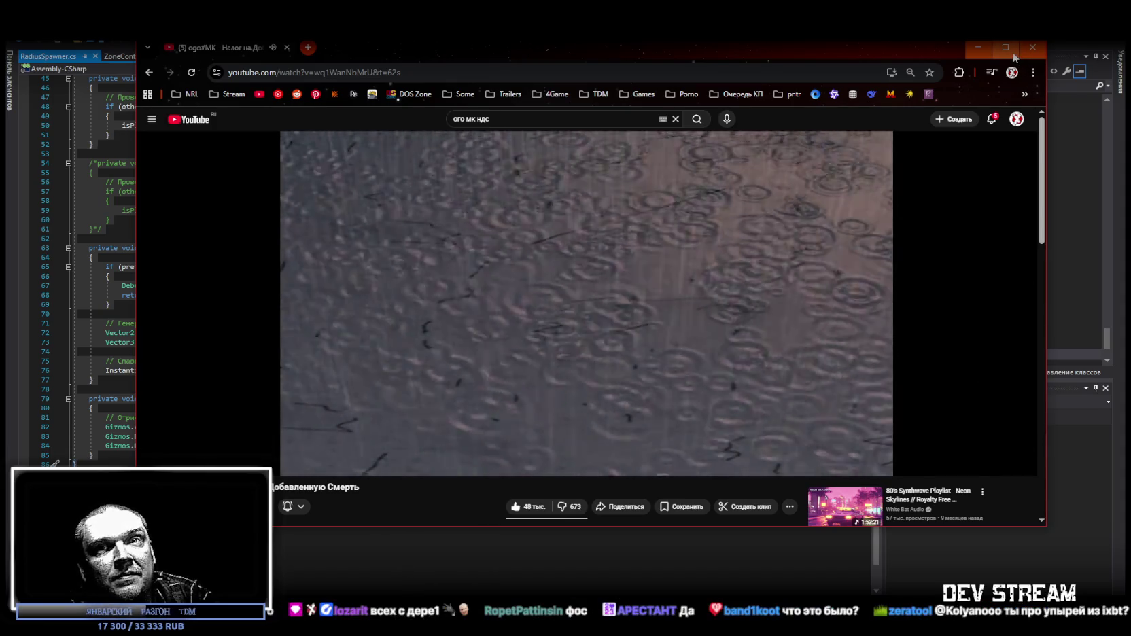
Maximize the browser, then return to Unity to view BoogrSpawnerT0's Radius Spawner settings.
{"action": "left_click", "coordinate": [1006, 49]}
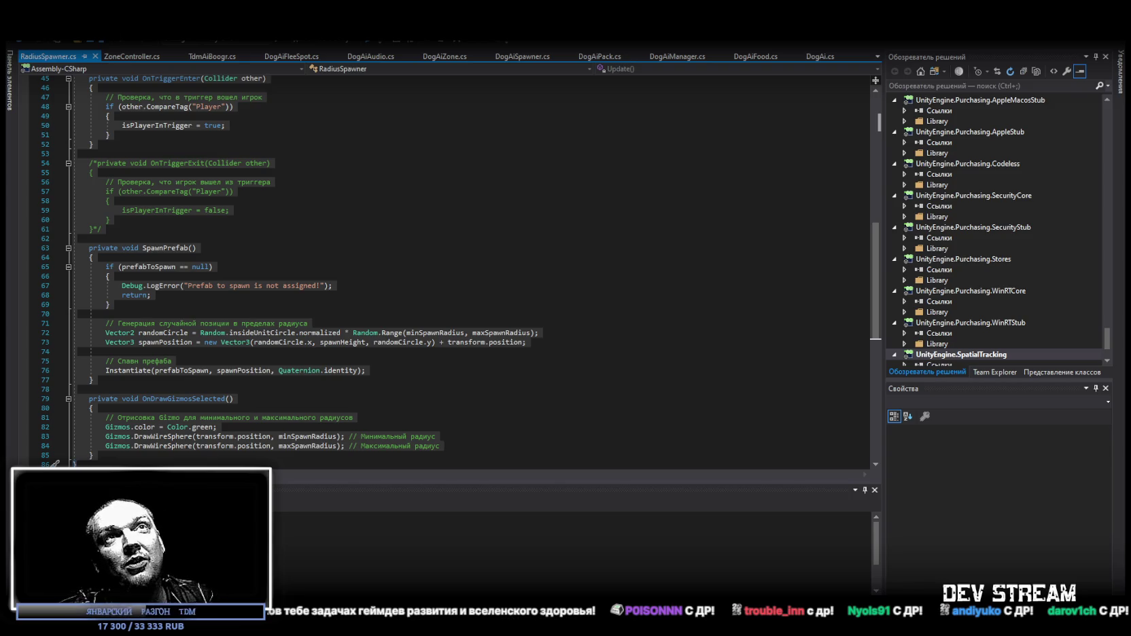
{"action": "key", "text": "alt+Tab"}
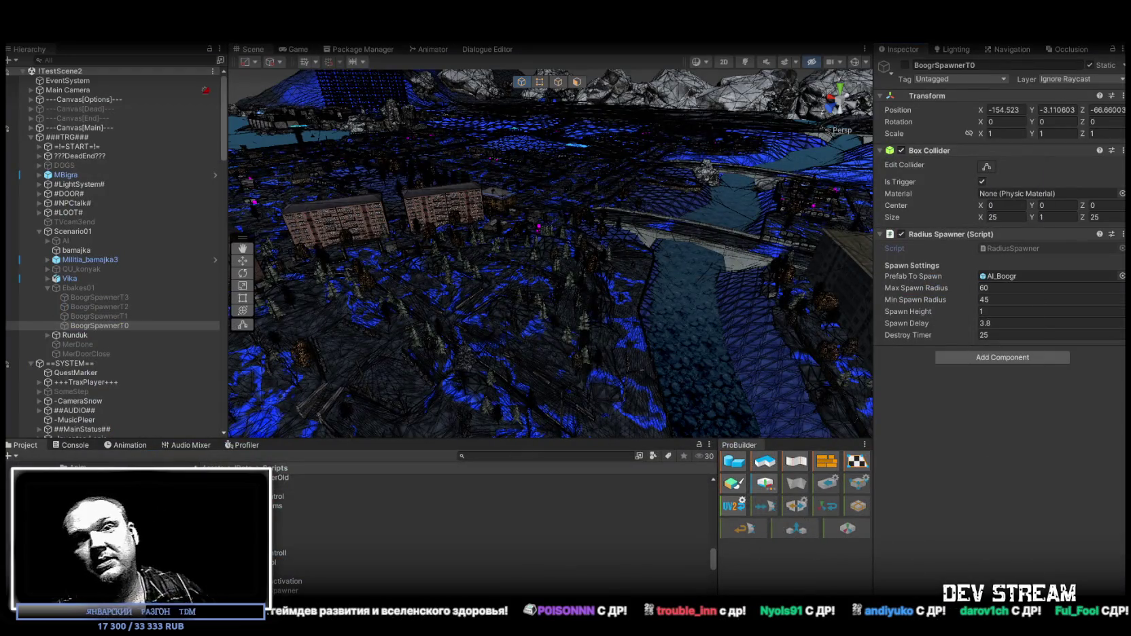